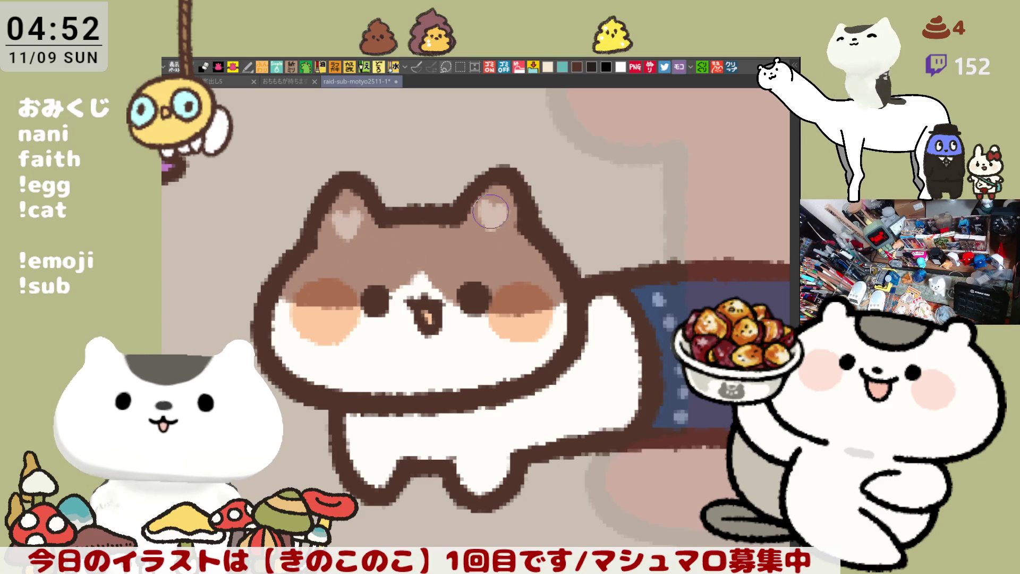
Zoom in on the long cat's tail and paint it brown with a white band
{"action": "scroll", "coordinate": [491, 280], "scroll_direction": "down", "scroll_amount": 5}
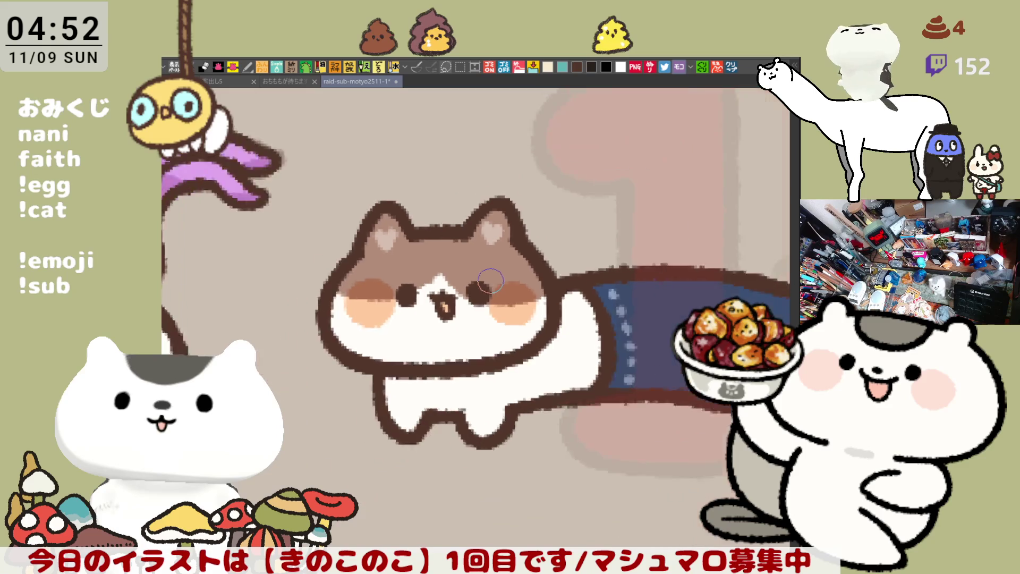
{"action": "scroll", "coordinate": [608, 250], "scroll_direction": "up", "scroll_amount": 5}
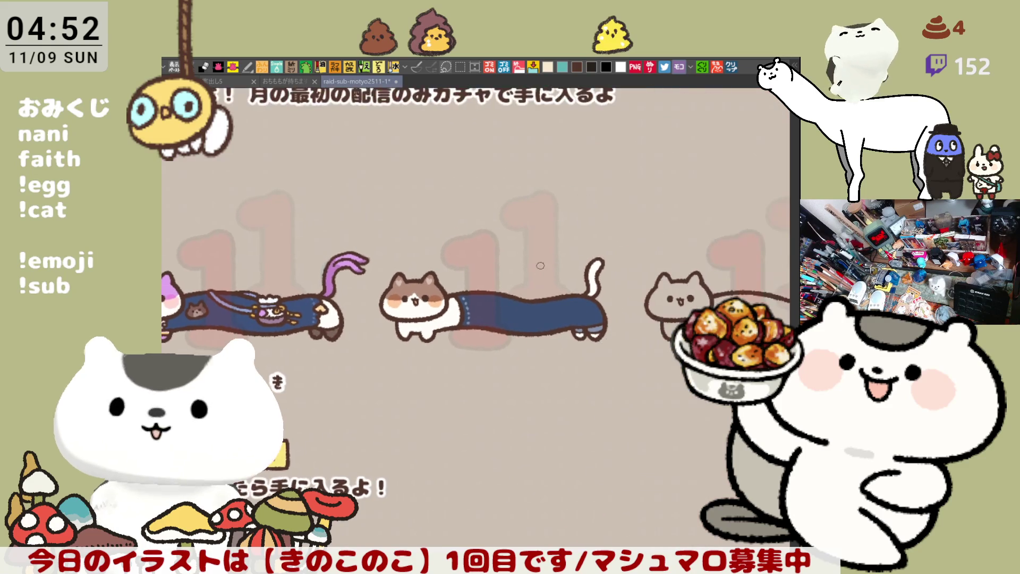
{"action": "left_click_drag", "start_coordinate": [523, 245], "coordinate": [444, 215]}
{"action": "left_click", "coordinate": [595, 250]}
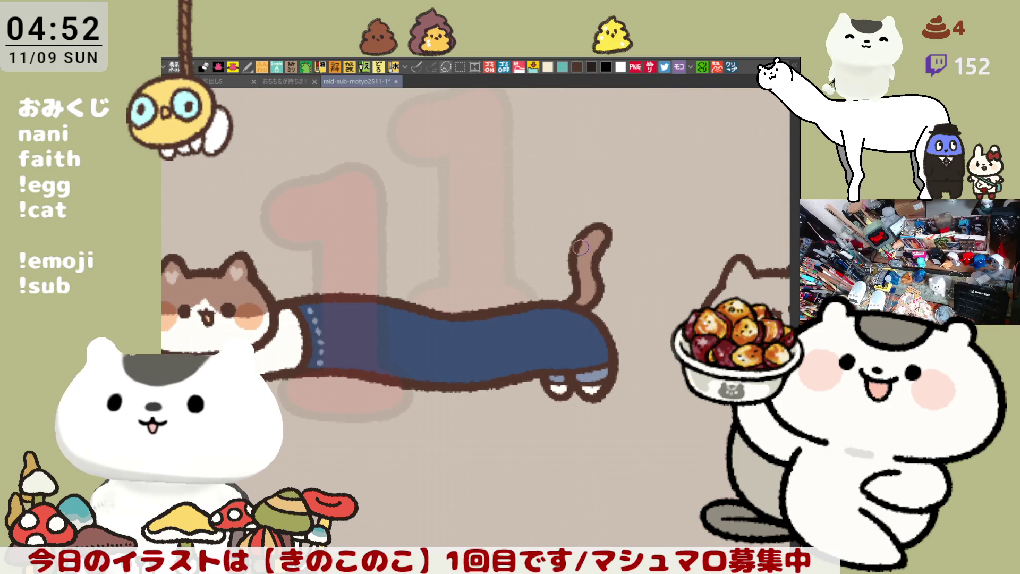
{"action": "left_click_drag", "start_coordinate": [581, 250], "coordinate": [590, 249]}
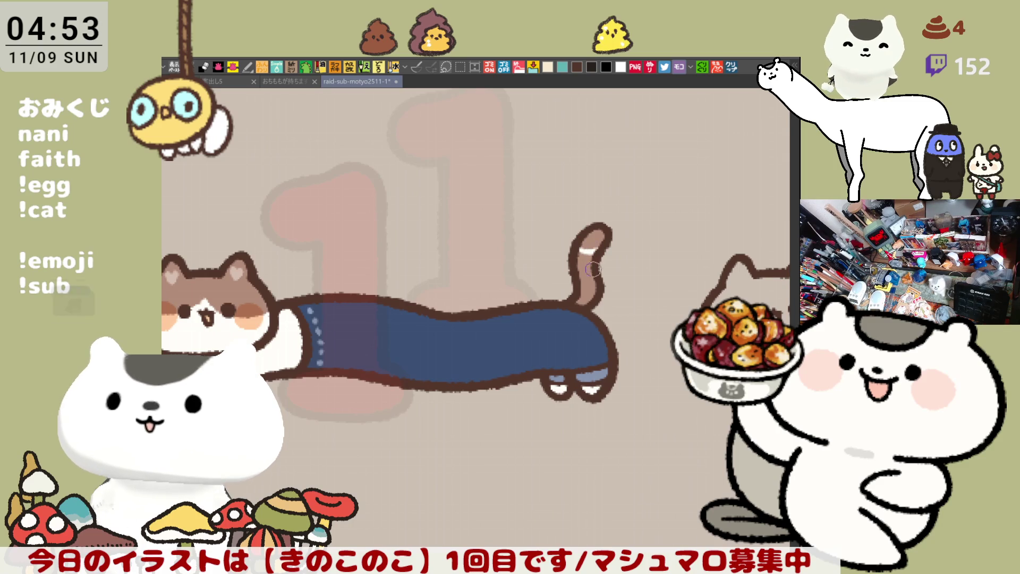
{"action": "left_click", "coordinate": [588, 262]}
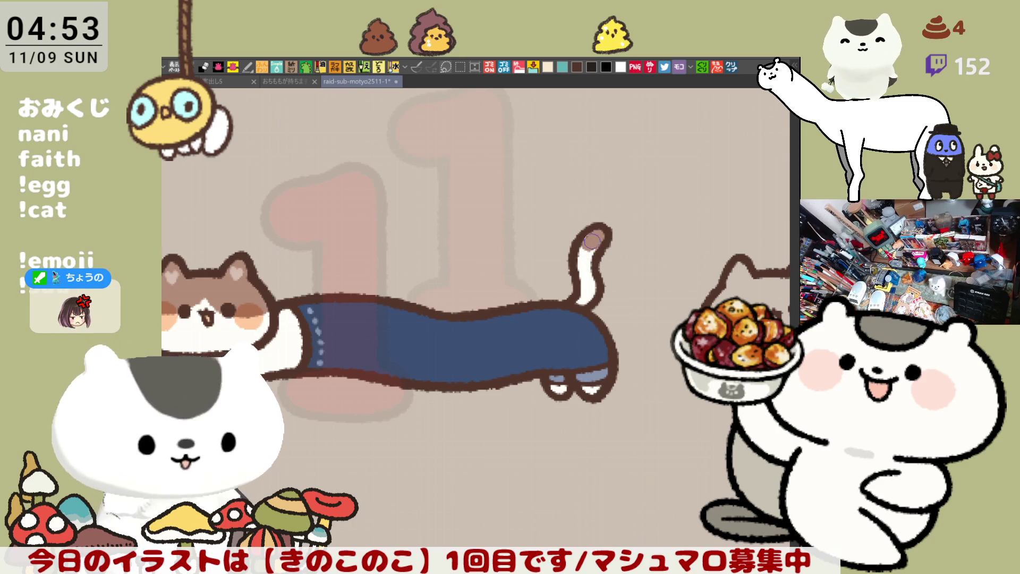
{"action": "mouse_move", "coordinate": [598, 242]}
{"action": "left_mouse_down"}
{"action": "mouse_move", "coordinate": [581, 272]}
{"action": "mouse_move", "coordinate": [590, 271]}
{"action": "left_mouse_up"}
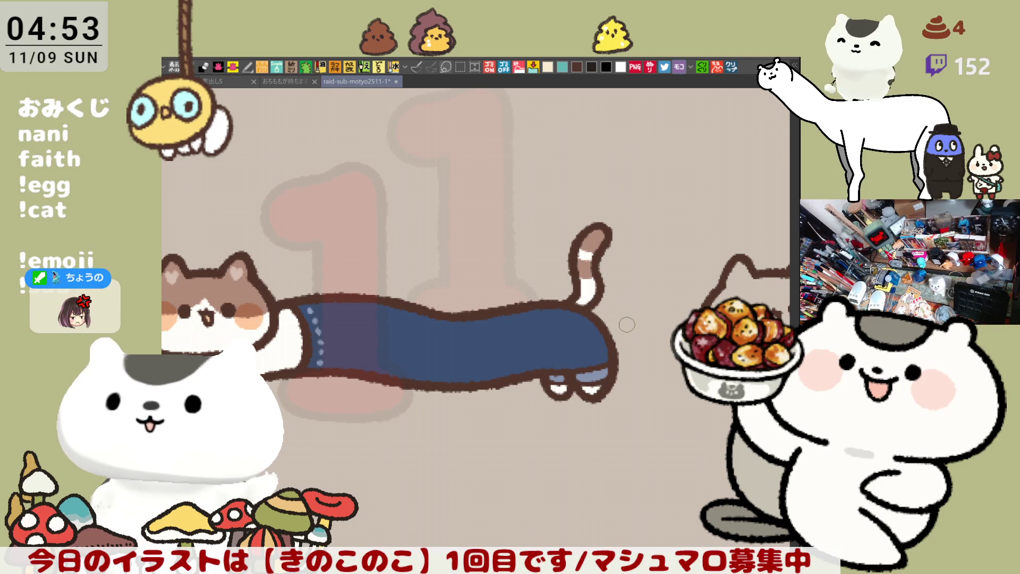
{"action": "scroll", "coordinate": [627, 324], "scroll_direction": "down", "scroll_amount": 4}
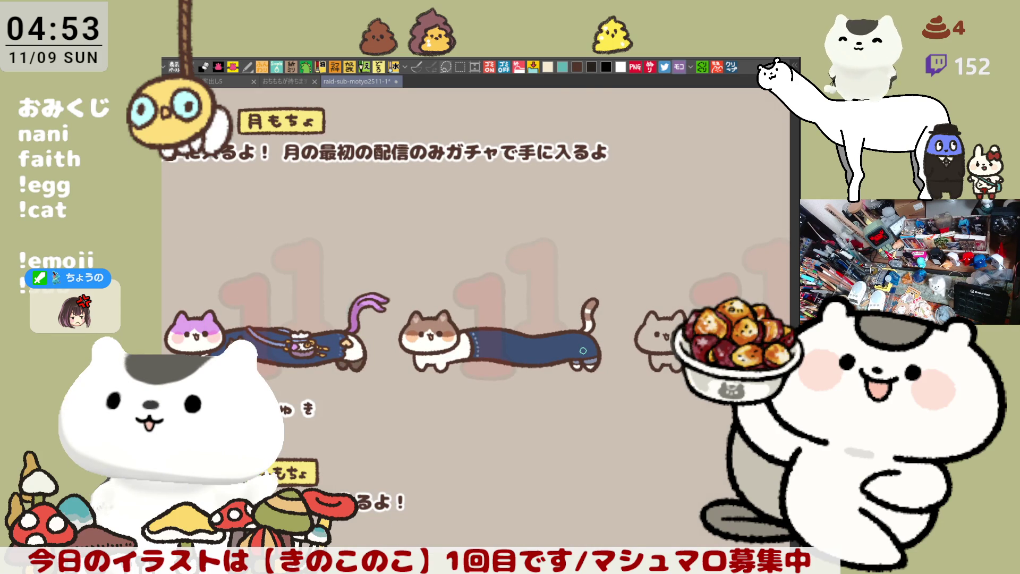
Save the sheet, then frame the blank area beneath the brown long cat
{"action": "key", "text": "ctrl+s"}
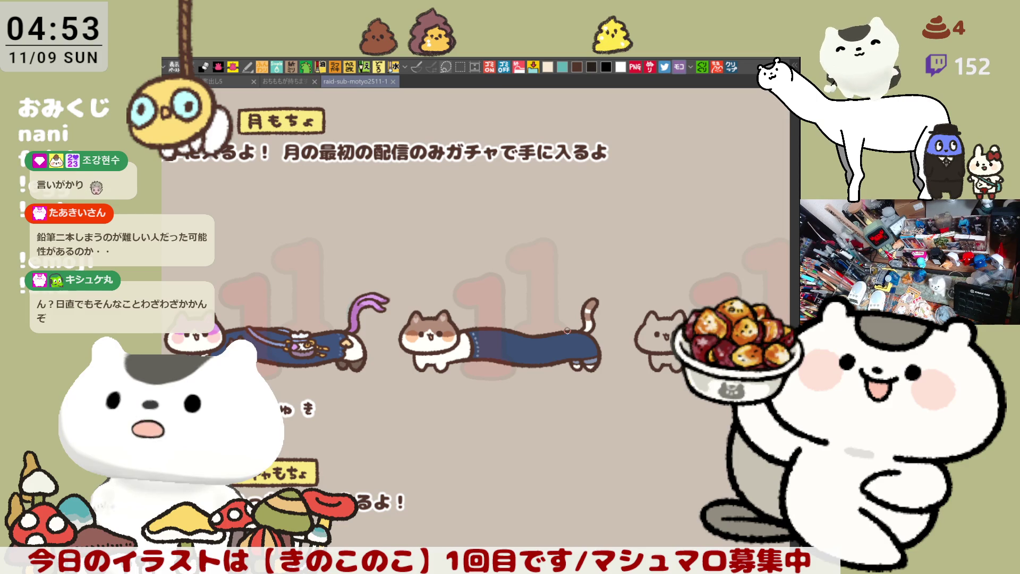
{"action": "scroll", "coordinate": [577, 387], "scroll_direction": "up", "scroll_amount": 1}
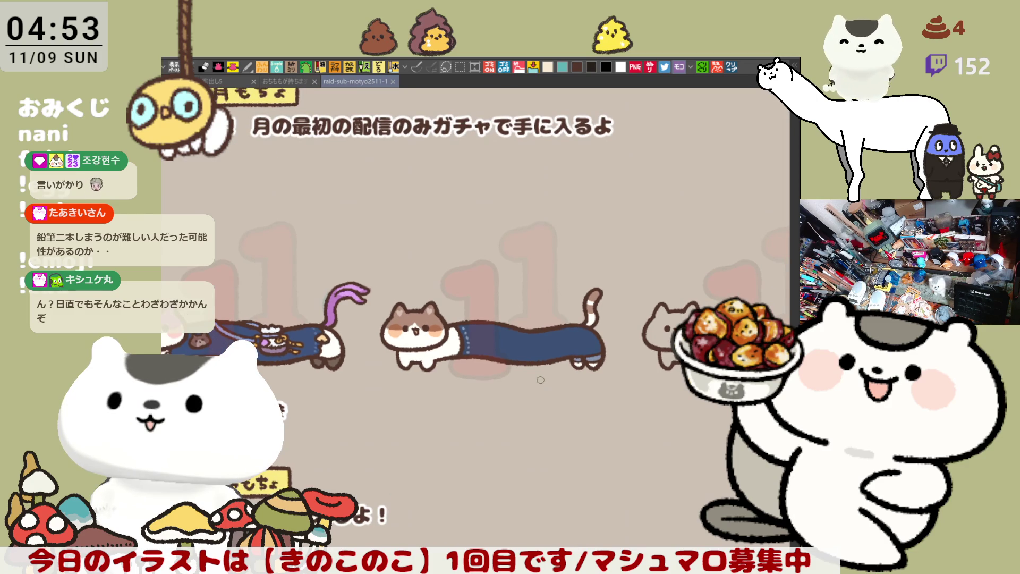
{"action": "scroll", "coordinate": [541, 380], "scroll_direction": "up", "scroll_amount": 2}
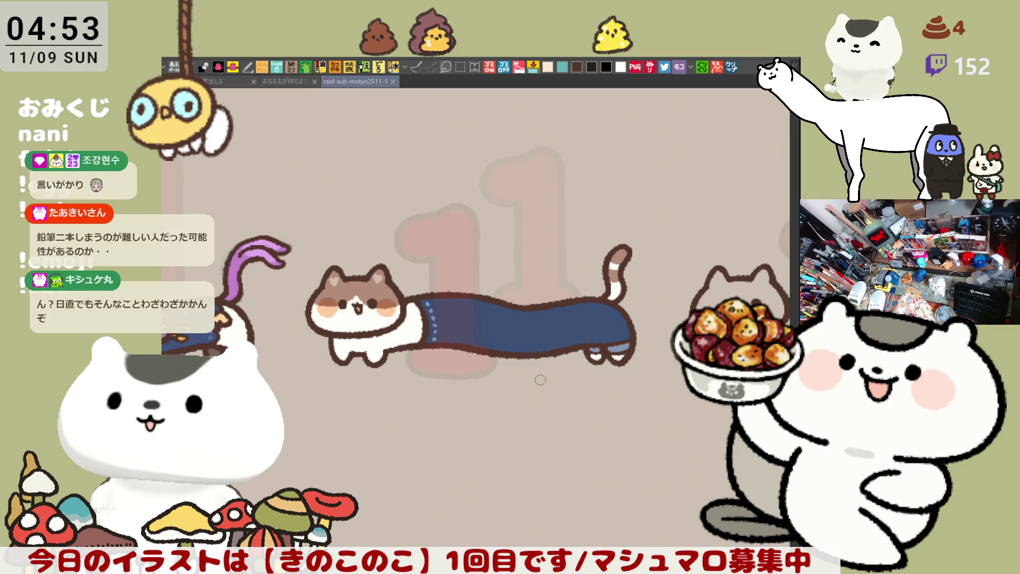
{"action": "left_click_drag", "start_coordinate": [541, 380], "coordinate": [631, 252]}
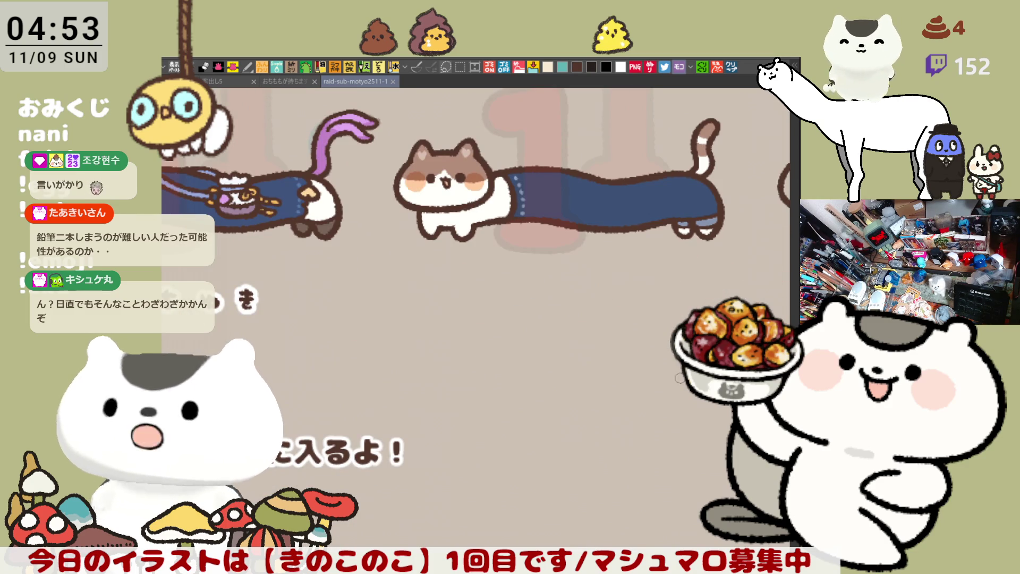
{"action": "mouse_move", "coordinate": [512, 269]}
{"action": "left_mouse_down"}
{"action": "mouse_move", "coordinate": [644, 259]}
{"action": "mouse_move", "coordinate": [539, 258]}
{"action": "left_mouse_up"}
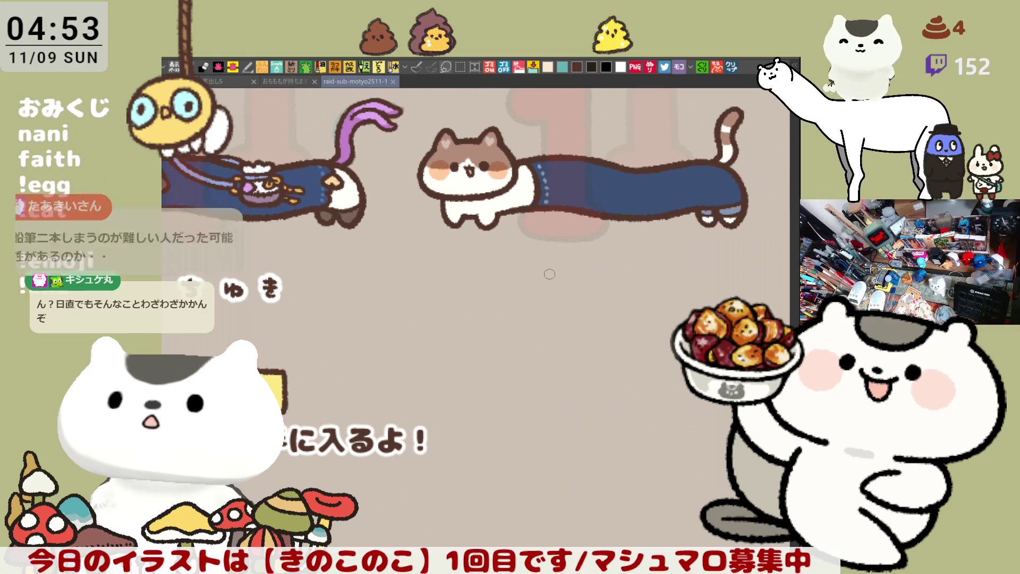
Hand-letter the name ちょろ under the brown long cat, redrawing the ろ once
{"action": "mouse_move", "coordinate": [553, 282]}
{"action": "left_mouse_down"}
{"action": "mouse_move", "coordinate": [577, 284]}
{"action": "mouse_move", "coordinate": [562, 302]}
{"action": "mouse_move", "coordinate": [605, 286]}
{"action": "left_mouse_up"}
{"action": "mouse_move", "coordinate": [594, 280]}
{"action": "left_mouse_down"}
{"action": "mouse_move", "coordinate": [595, 300]}
{"action": "mouse_move", "coordinate": [605, 296]}
{"action": "left_mouse_up"}
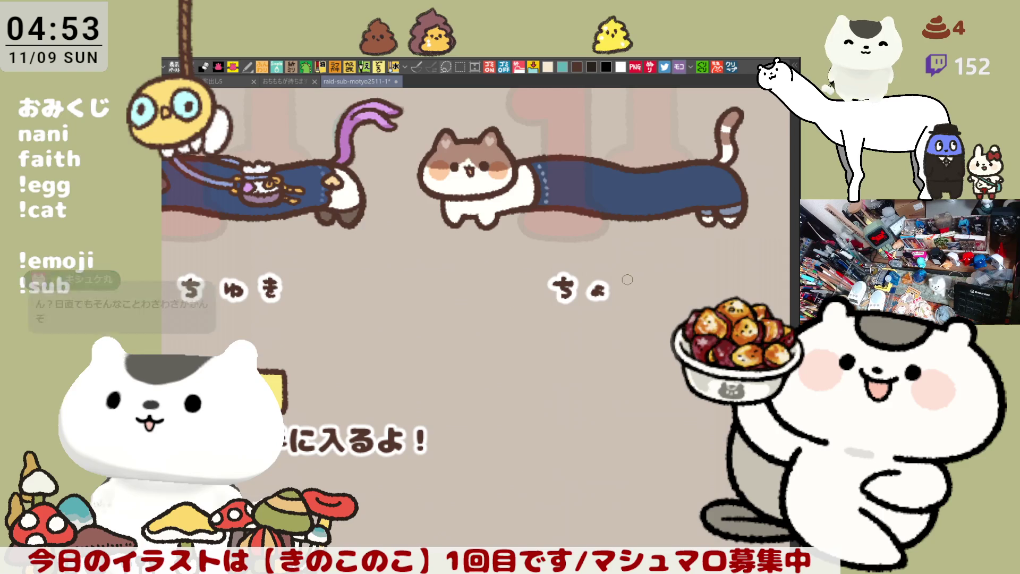
{"action": "mouse_move", "coordinate": [618, 277]}
{"action": "left_mouse_down"}
{"action": "mouse_move", "coordinate": [627, 280]}
{"action": "mouse_move", "coordinate": [623, 299]}
{"action": "mouse_move", "coordinate": [628, 280]}
{"action": "mouse_move", "coordinate": [625, 300]}
{"action": "mouse_move", "coordinate": [629, 280]}
{"action": "left_mouse_up"}
{"action": "key", "text": "ctrl+z"}
{"action": "key", "text": "ctrl+z"}
{"action": "key", "text": "ctrl+z"}
{"action": "left_click_drag", "start_coordinate": [628, 280], "coordinate": [627, 301]}
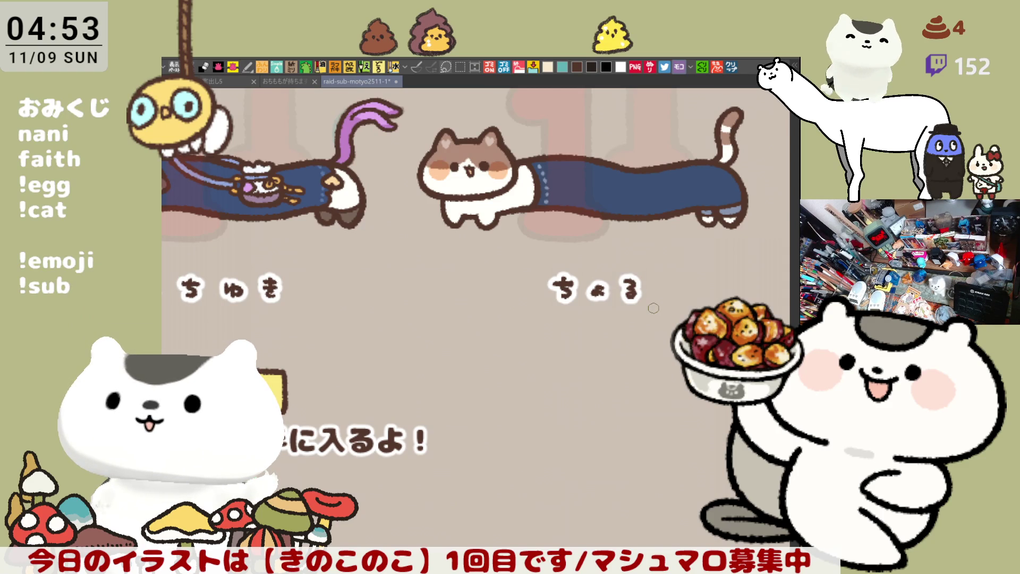
{"action": "scroll", "coordinate": [653, 308], "scroll_direction": "down", "scroll_amount": 3}
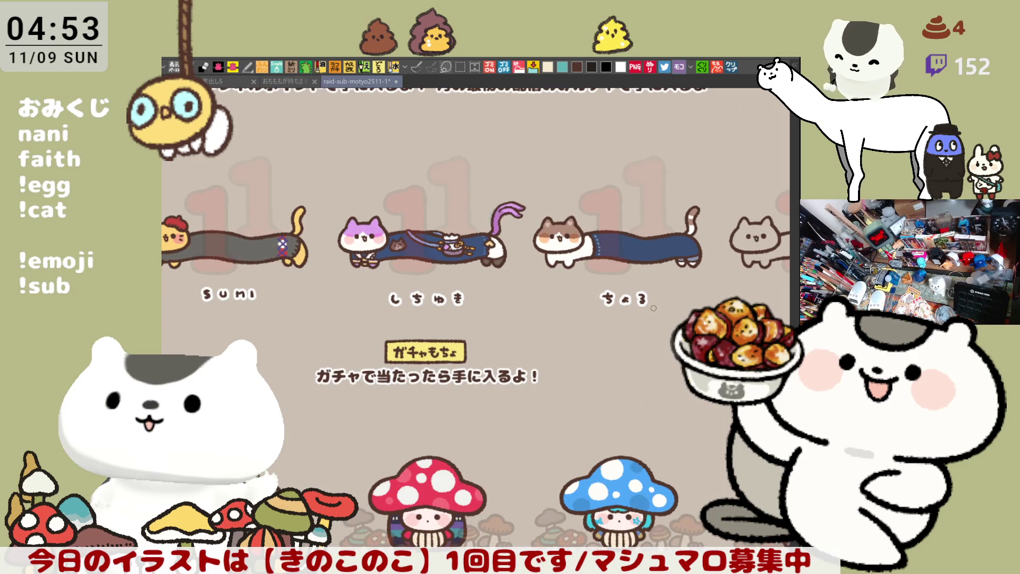
{"action": "scroll", "coordinate": [654, 308], "scroll_direction": "down", "scroll_amount": 1}
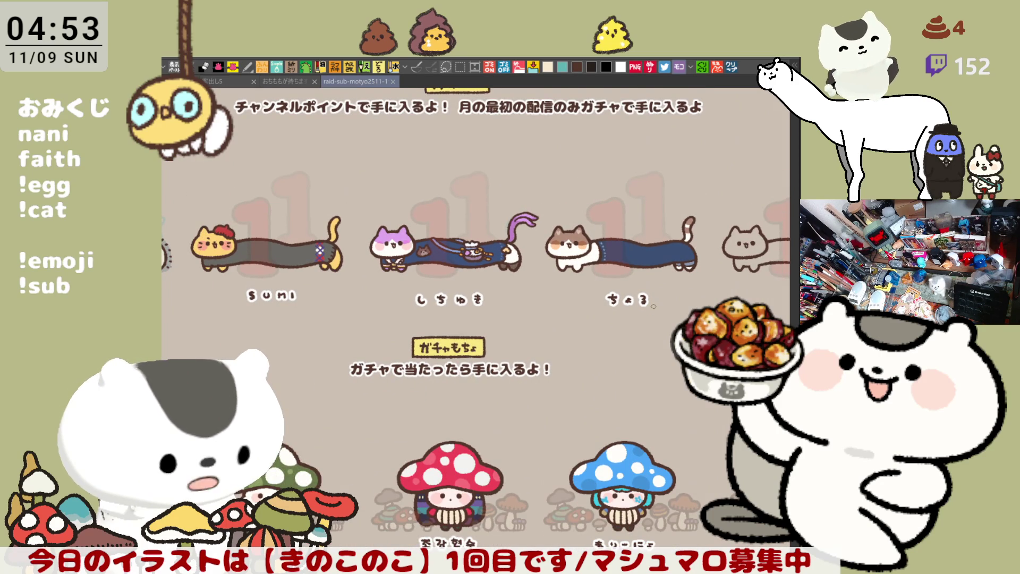
{"action": "scroll", "coordinate": [654, 306], "scroll_direction": "up", "scroll_amount": 3}
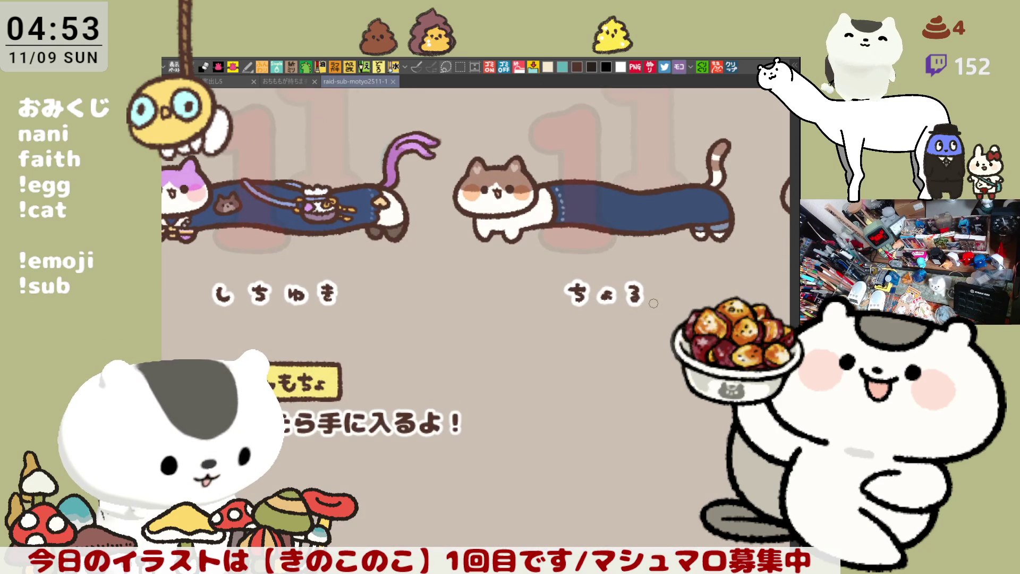
{"action": "scroll", "coordinate": [654, 304], "scroll_direction": "up", "scroll_amount": 1}
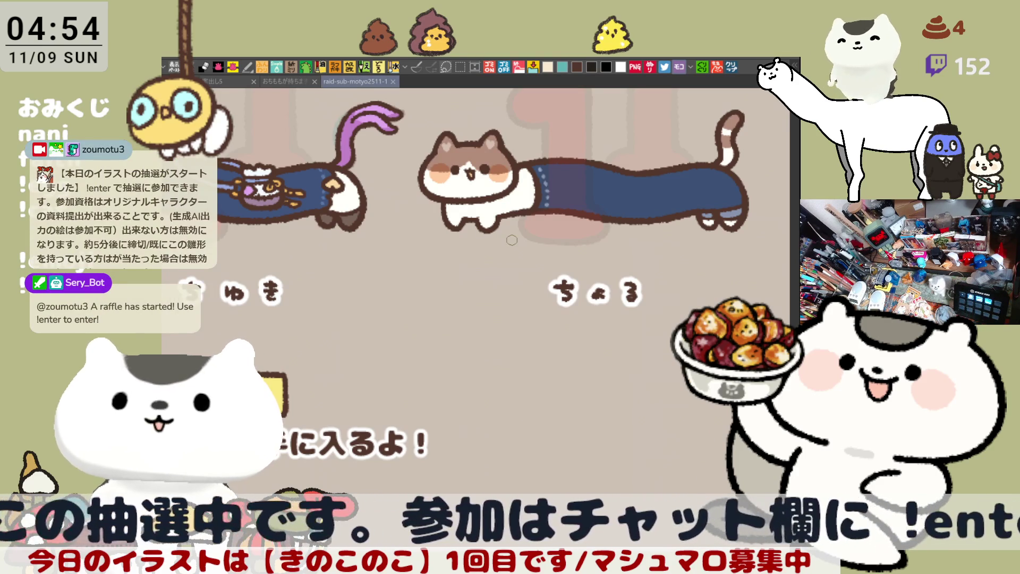
Zoom in on the header date and handwrite the day 09 after 2025.11
{"action": "scroll", "coordinate": [512, 240], "scroll_direction": "down", "scroll_amount": 8}
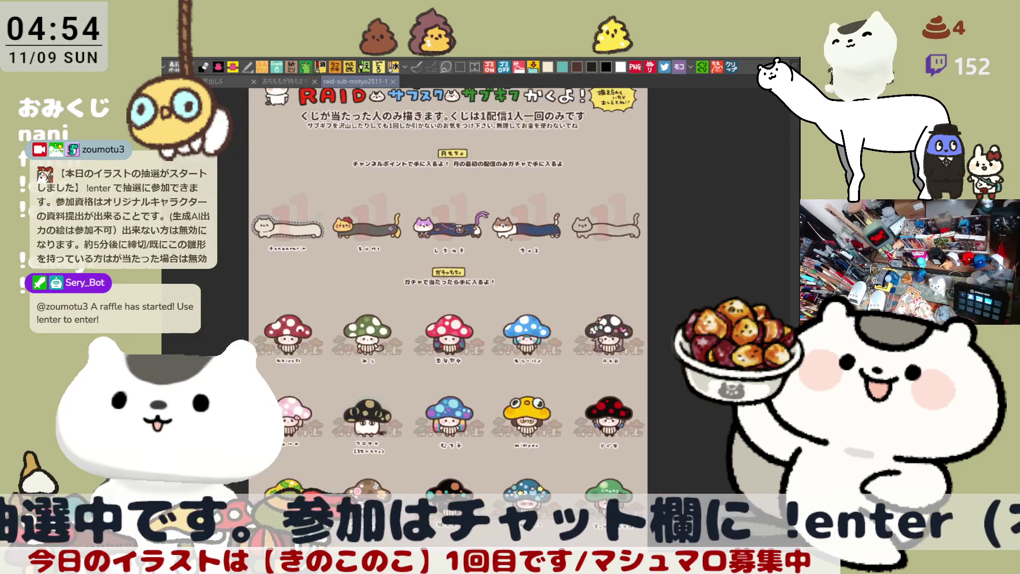
{"action": "scroll", "coordinate": [452, 319], "scroll_direction": "up", "scroll_amount": 5}
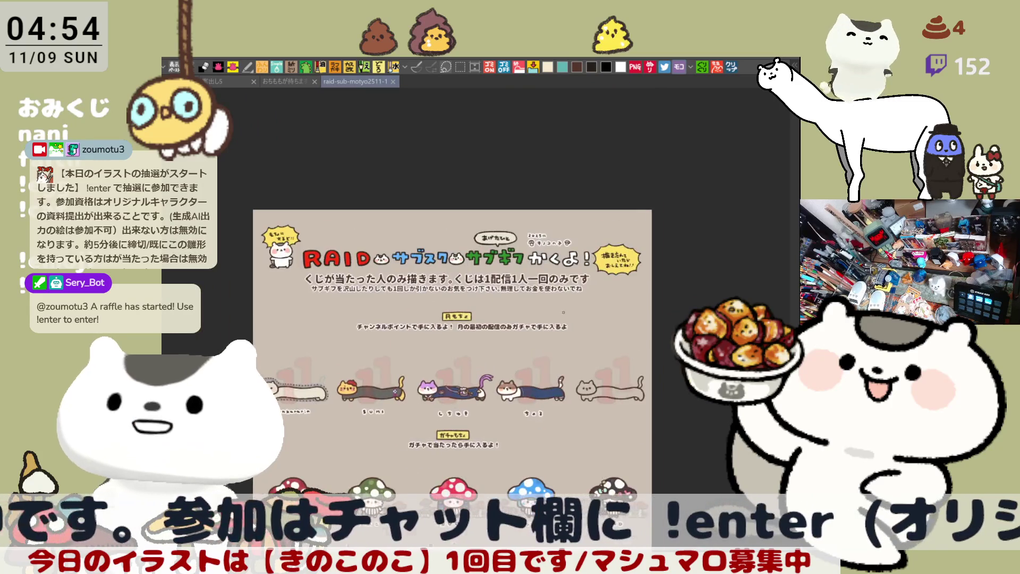
{"action": "scroll", "coordinate": [541, 257], "scroll_direction": "up", "scroll_amount": 8}
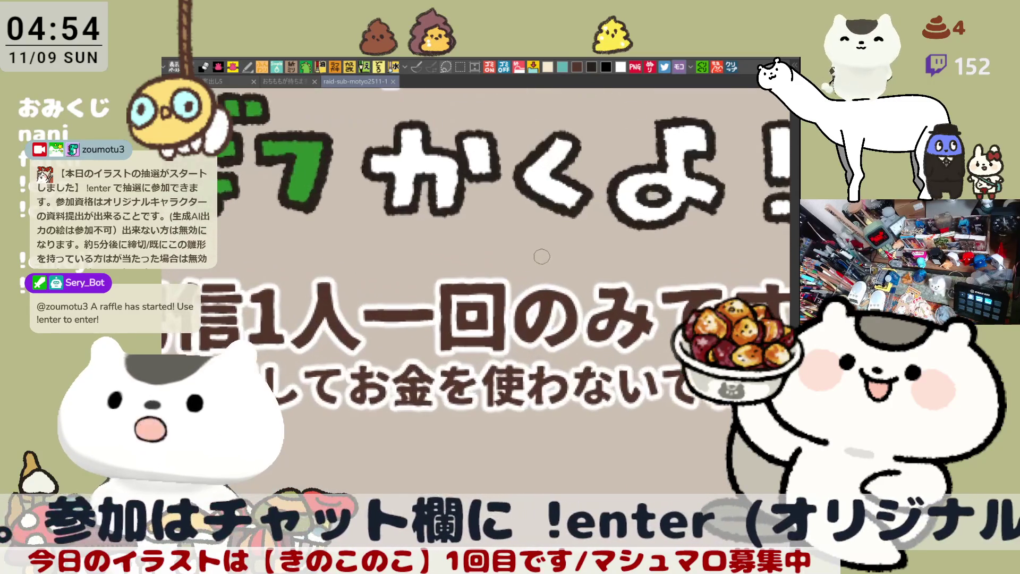
{"action": "scroll", "coordinate": [542, 257], "scroll_direction": "up", "scroll_amount": 6}
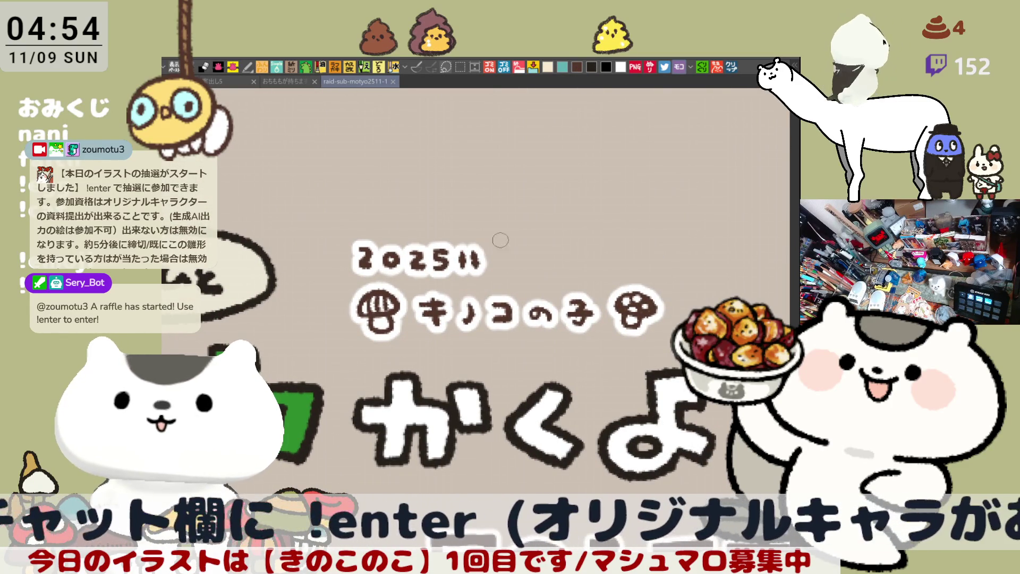
{"action": "left_click", "coordinate": [502, 258]}
{"action": "left_click_drag", "start_coordinate": [501, 258], "coordinate": [525, 268]}
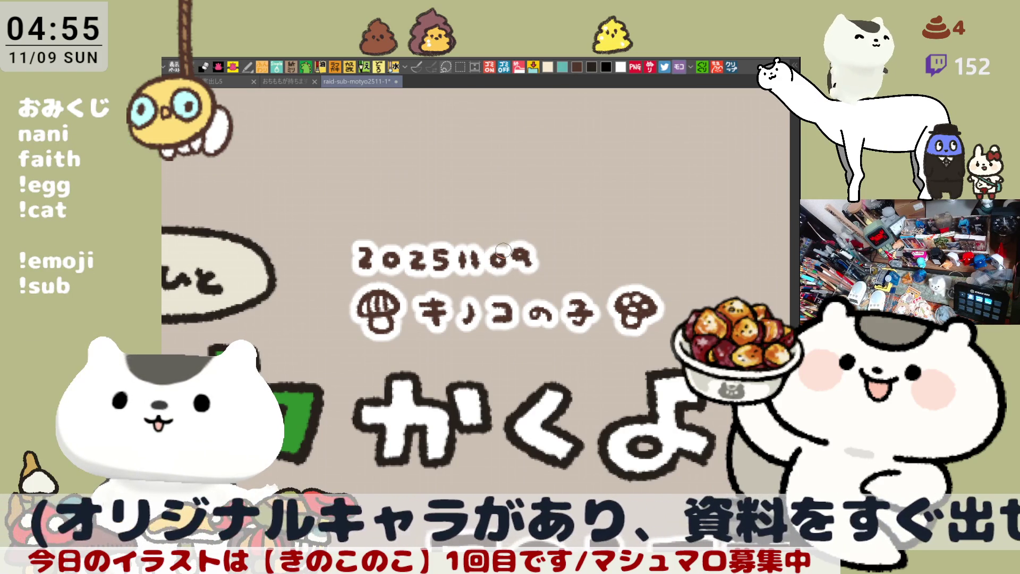
{"action": "scroll", "coordinate": [504, 250], "scroll_direction": "down", "scroll_amount": 5}
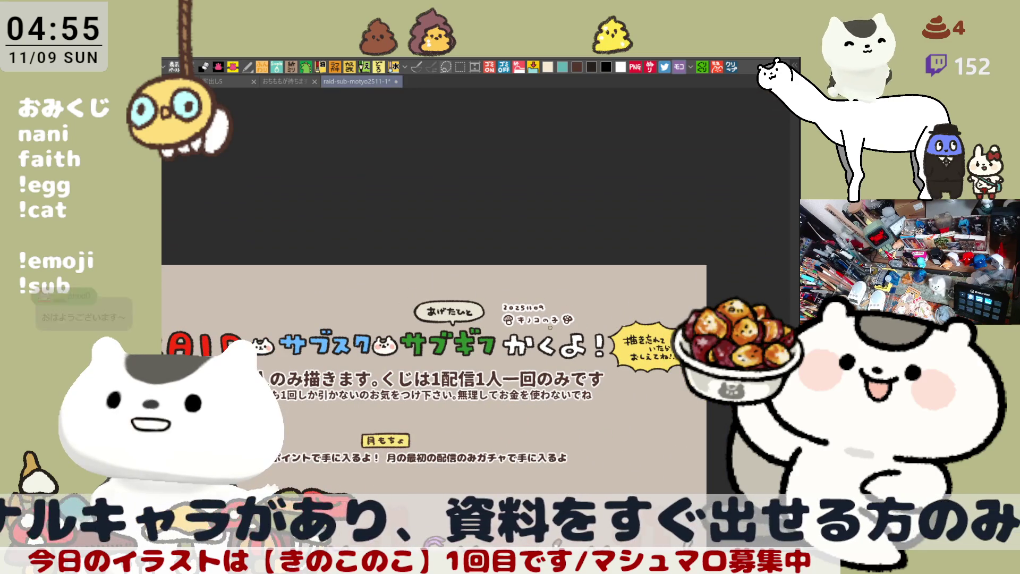
Scroll over the reward sheet and save it with Ctrl+S
{"action": "scroll", "coordinate": [550, 328], "scroll_direction": "down", "scroll_amount": 8}
{"action": "scroll", "coordinate": [527, 333], "scroll_direction": "down", "scroll_amount": 10}
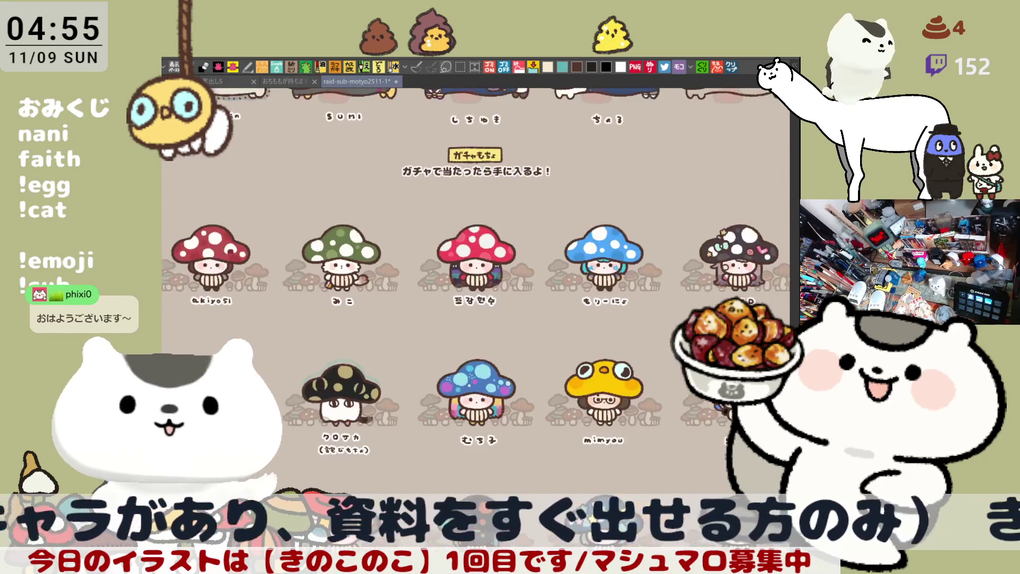
{"action": "scroll", "coordinate": [469, 389], "scroll_direction": "down", "scroll_amount": 3}
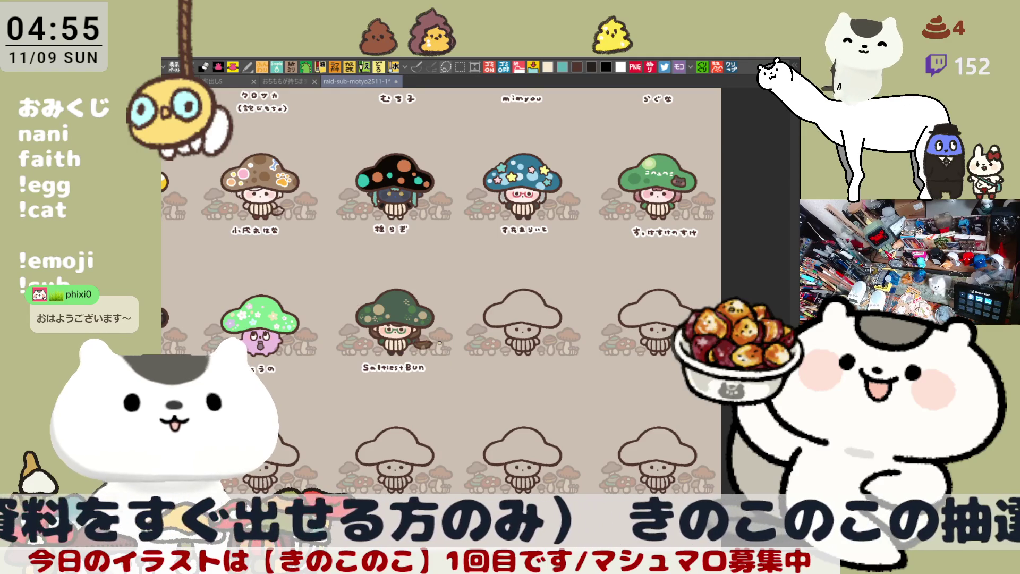
{"action": "scroll", "coordinate": [439, 343], "scroll_direction": "up", "scroll_amount": 4}
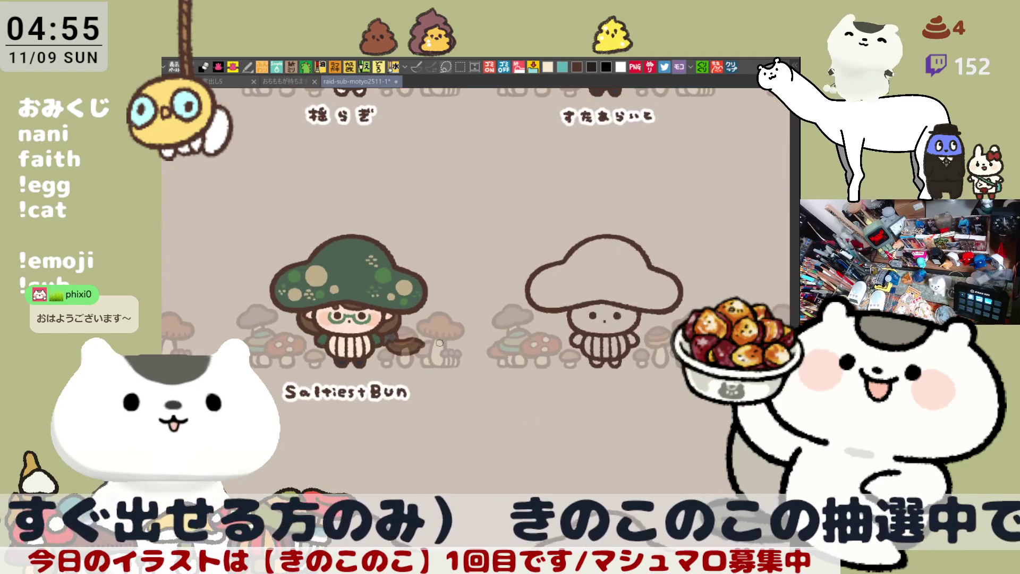
{"action": "key", "text": "ctrl+s"}
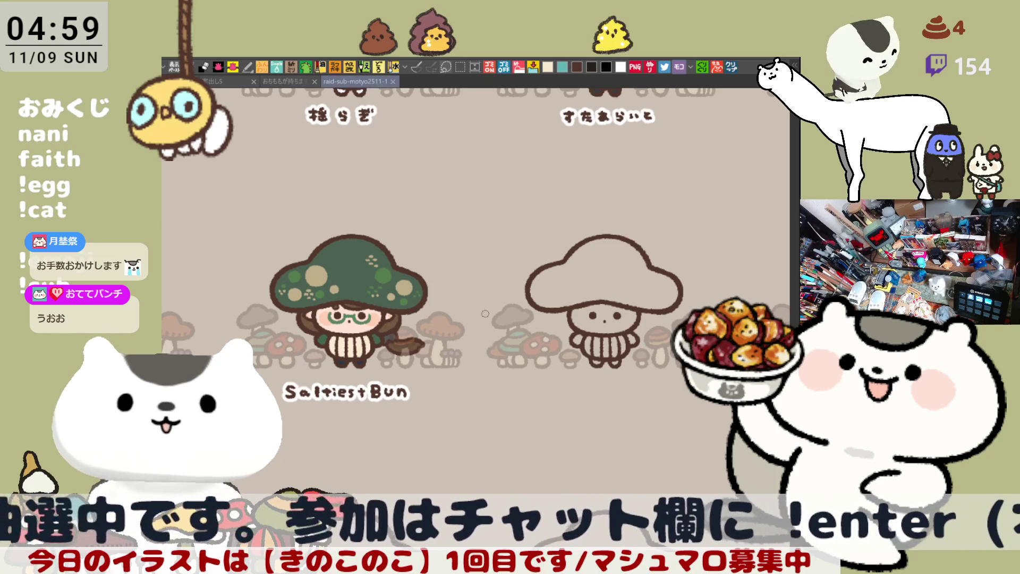
Zoom out to the cat row, then zoom and pan close onto the uncoloured third long cat
{"action": "key", "text": "ctrl+minus"}
{"action": "key", "text": "ctrl+minus"}
{"action": "scroll", "coordinate": [459, 248], "scroll_direction": "up", "scroll_amount": 10}
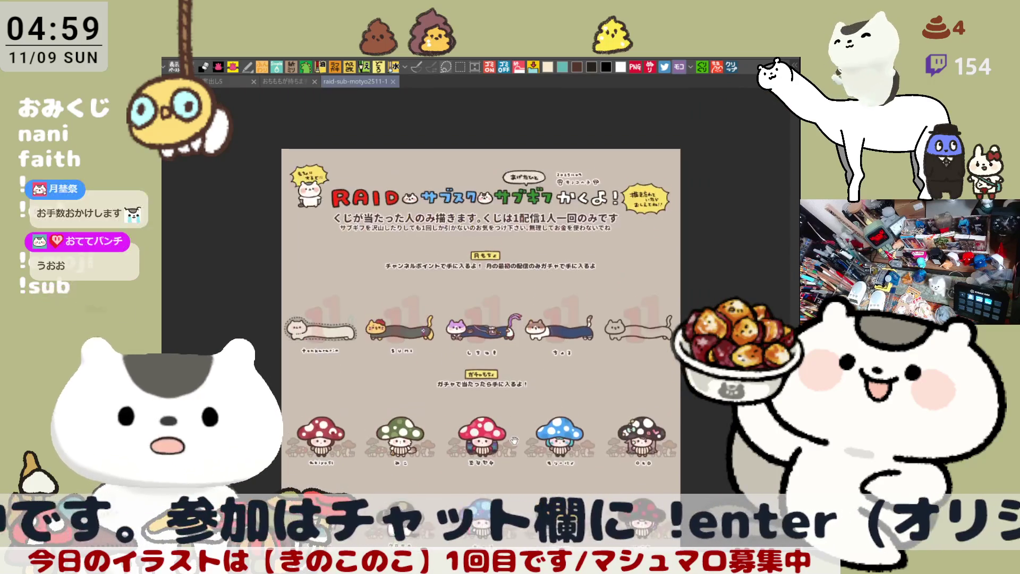
{"action": "key", "text": "ctrl+plus"}
{"action": "key", "text": "ctrl+plus"}
{"action": "scroll", "coordinate": [318, 376], "scroll_direction": "up", "scroll_amount": 2}
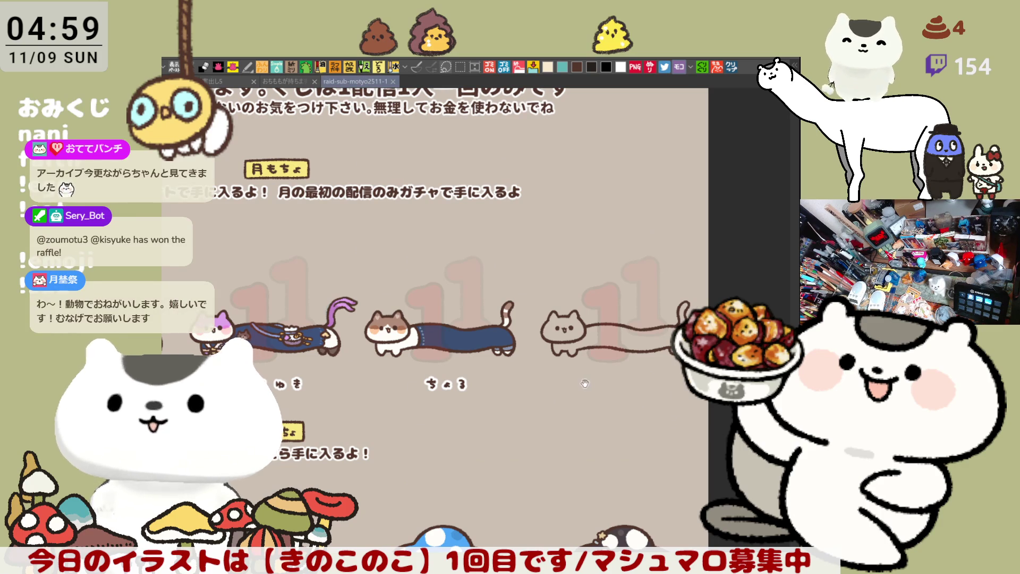
{"action": "left_click_drag", "start_coordinate": [411, 435], "coordinate": [342, 438]}
{"action": "scroll", "coordinate": [664, 416], "scroll_direction": "up", "scroll_amount": 5}
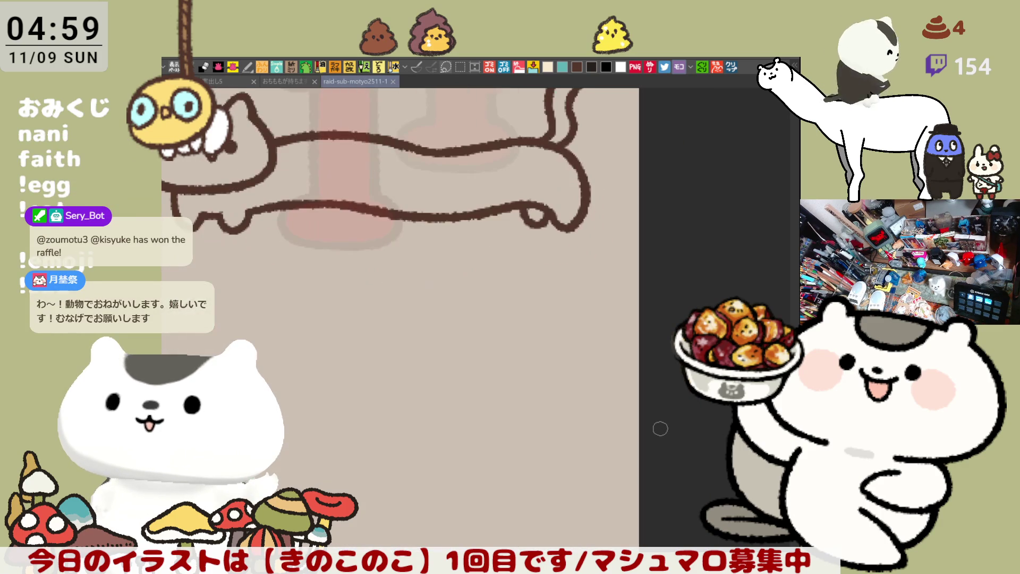
{"action": "left_click_drag", "start_coordinate": [491, 230], "coordinate": [555, 177]}
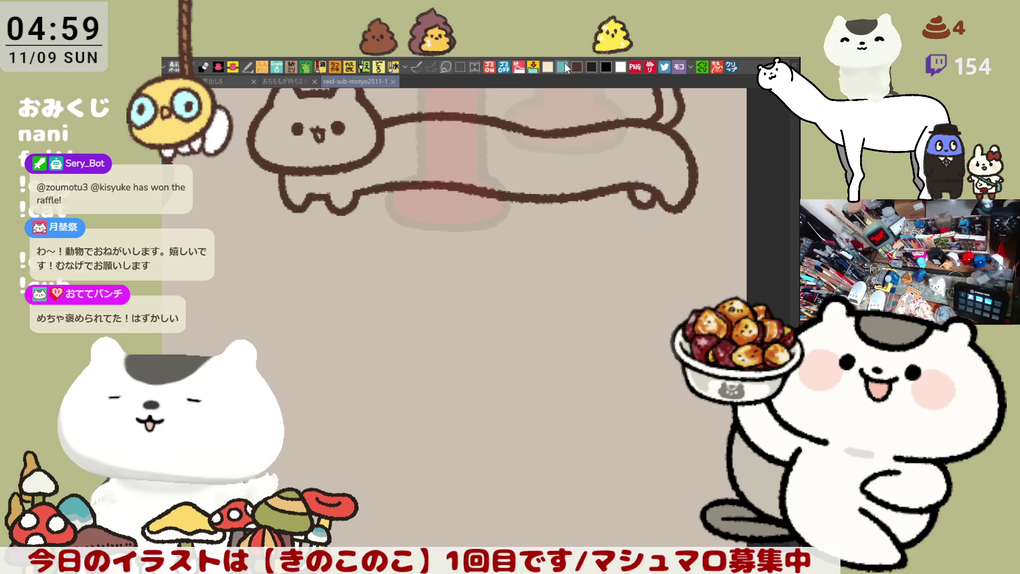
Undo a messy stroke and letter the next white hiragana character beneath the plain long cat
{"action": "left_click_drag", "start_coordinate": [454, 325], "coordinate": [539, 319]}
{"action": "mouse_move", "coordinate": [444, 230]}
{"action": "left_mouse_down"}
{"action": "mouse_move", "coordinate": [615, 276]}
{"action": "mouse_move", "coordinate": [456, 280]}
{"action": "mouse_move", "coordinate": [465, 274]}
{"action": "mouse_move", "coordinate": [467, 292]}
{"action": "mouse_move", "coordinate": [523, 272]}
{"action": "mouse_move", "coordinate": [505, 277]}
{"action": "mouse_move", "coordinate": [525, 280]}
{"action": "mouse_move", "coordinate": [518, 296]}
{"action": "left_mouse_up"}
{"action": "key", "text": "ctrl+z"}
{"action": "key", "text": "ctrl+z"}
{"action": "key", "text": "ctrl+z"}
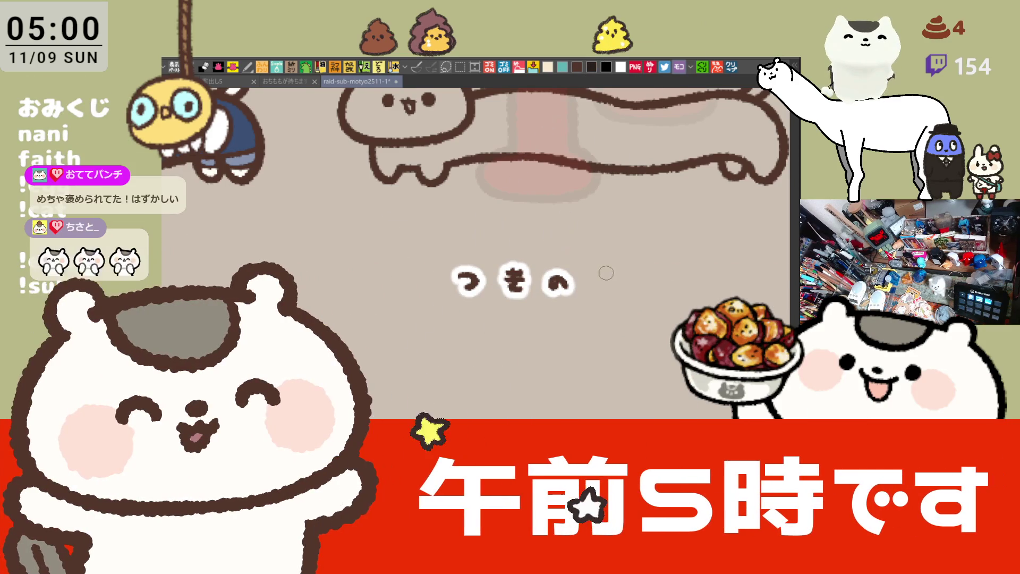
{"action": "mouse_move", "coordinate": [593, 274]}
{"action": "left_mouse_down"}
{"action": "mouse_move", "coordinate": [619, 274]}
{"action": "mouse_move", "coordinate": [617, 291]}
{"action": "mouse_move", "coordinate": [681, 295]}
{"action": "left_mouse_up"}
Scroll the canvas around the glasses kid with the dark green spotted cap
{"action": "scroll", "coordinate": [581, 282], "scroll_direction": "down", "scroll_amount": 5}
{"action": "scroll", "coordinate": [506, 388], "scroll_direction": "down", "scroll_amount": 2}
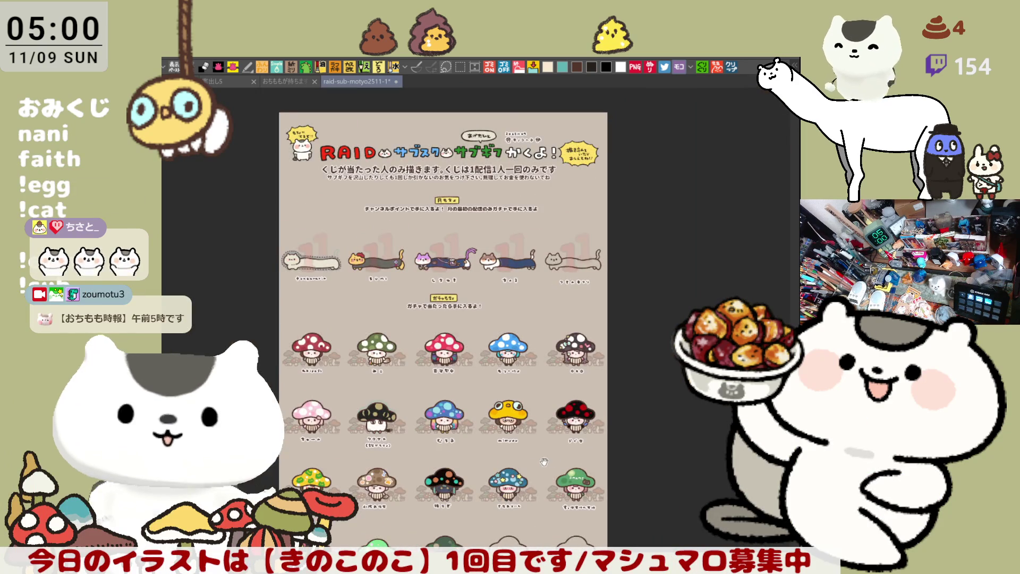
{"action": "scroll", "coordinate": [506, 388], "scroll_direction": "up", "scroll_amount": 3}
{"action": "scroll", "coordinate": [506, 388], "scroll_direction": "up", "scroll_amount": 5}
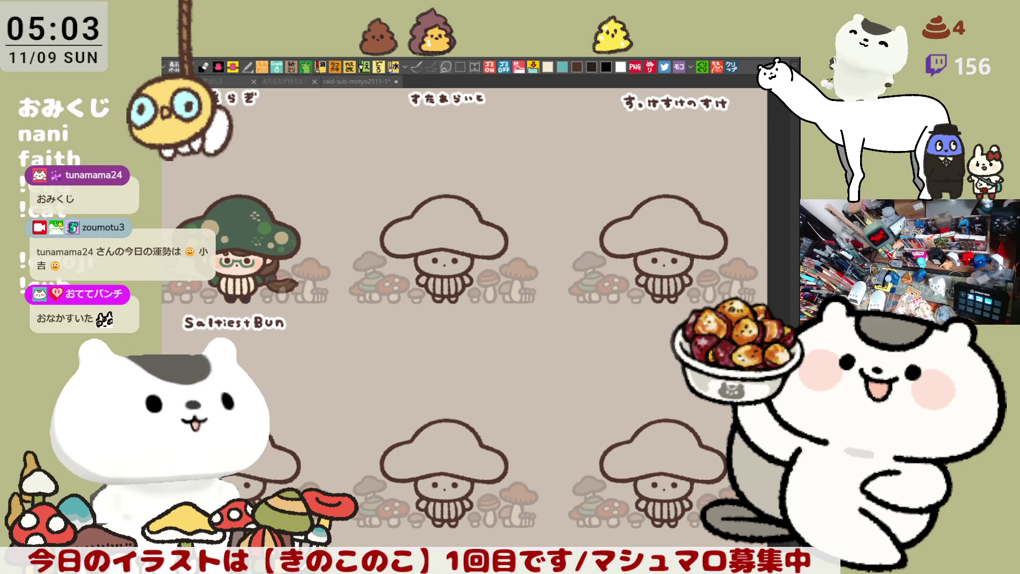
{"action": "scroll", "coordinate": [415, 357], "scroll_direction": "up", "scroll_amount": 3}
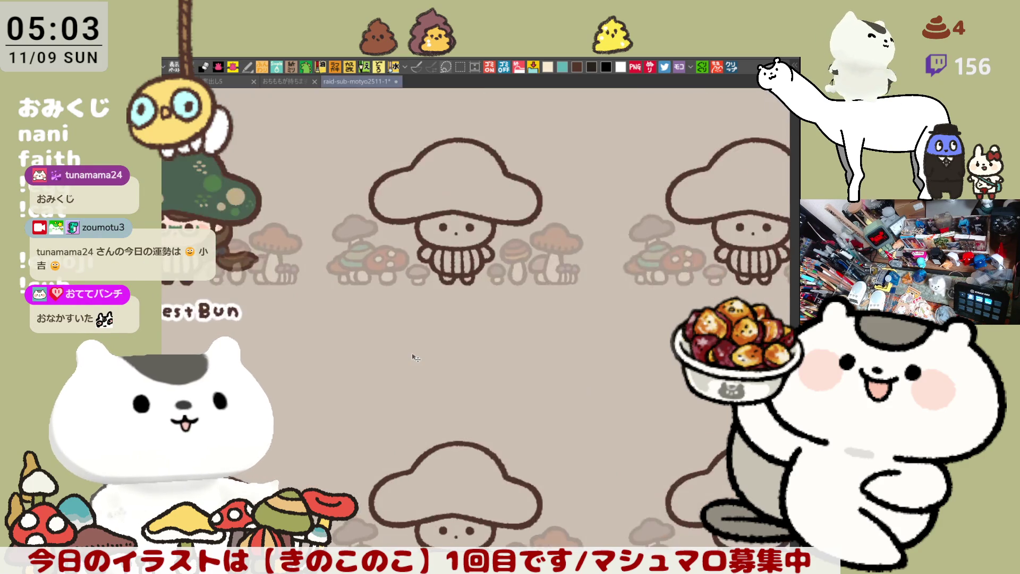
Pan to the first blank mushroom slot and finish its viewer name, undoing a stray stroke
{"action": "scroll", "coordinate": [415, 357], "scroll_direction": "up", "scroll_amount": 1}
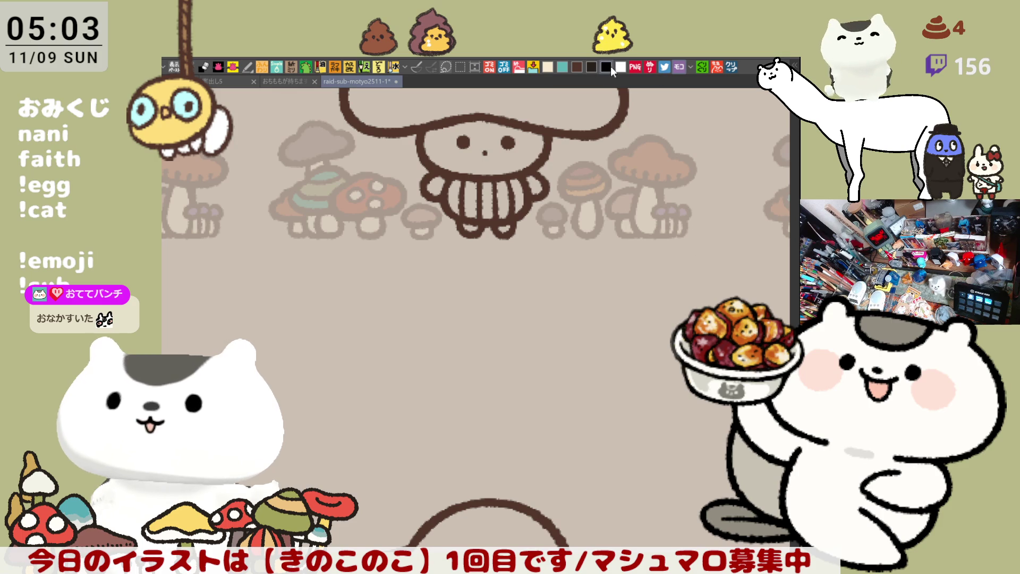
{"action": "left_click_drag", "start_coordinate": [547, 291], "coordinate": [547, 242]}
{"action": "mouse_move", "coordinate": [414, 246]}
{"action": "left_mouse_down"}
{"action": "mouse_move", "coordinate": [523, 246]}
{"action": "mouse_move", "coordinate": [431, 257]}
{"action": "mouse_move", "coordinate": [449, 253]}
{"action": "mouse_move", "coordinate": [436, 279]}
{"action": "mouse_move", "coordinate": [476, 255]}
{"action": "mouse_move", "coordinate": [475, 265]}
{"action": "mouse_move", "coordinate": [493, 258]}
{"action": "mouse_move", "coordinate": [511, 271]}
{"action": "mouse_move", "coordinate": [547, 261]}
{"action": "mouse_move", "coordinate": [562, 274]}
{"action": "mouse_move", "coordinate": [587, 273]}
{"action": "left_mouse_up"}
{"action": "key", "text": "ctrl+z"}
{"action": "left_click_drag", "start_coordinate": [569, 262], "coordinate": [571, 266]}
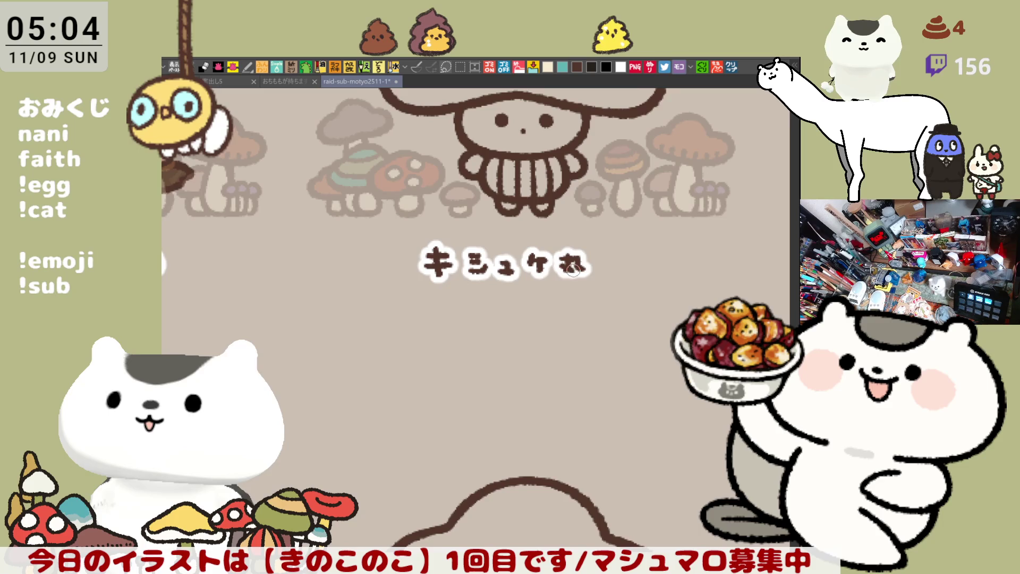
Letter the second viewer name under the next slot, redrawing its first character several times
{"action": "mouse_move", "coordinate": [645, 312]}
{"action": "left_mouse_down"}
{"action": "mouse_move", "coordinate": [559, 269]}
{"action": "mouse_move", "coordinate": [570, 235]}
{"action": "mouse_move", "coordinate": [491, 310]}
{"action": "left_mouse_up"}
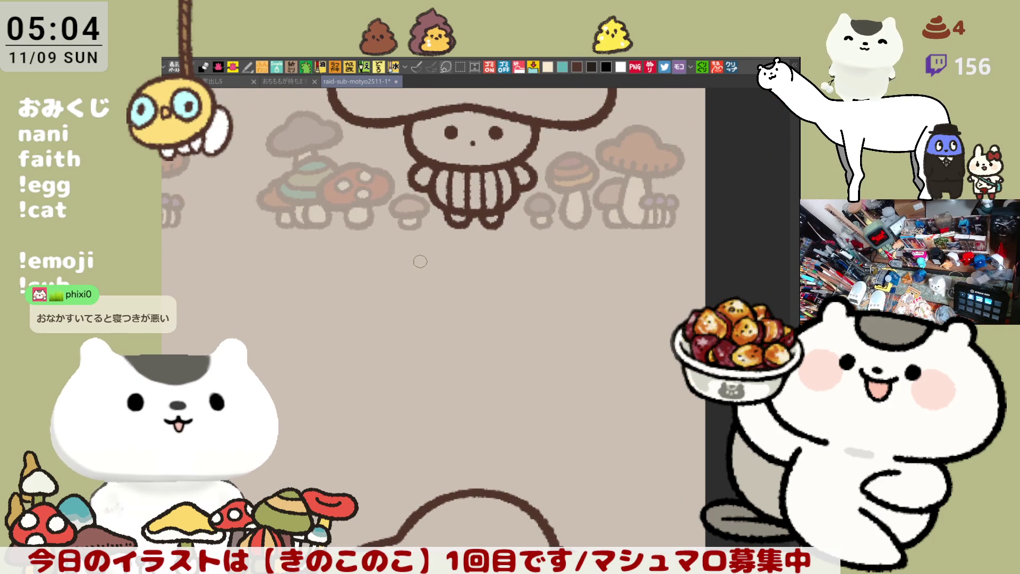
{"action": "left_click_drag", "start_coordinate": [425, 270], "coordinate": [423, 287]}
{"action": "key", "text": "ctrl+z"}
{"action": "key", "text": "ctrl+z"}
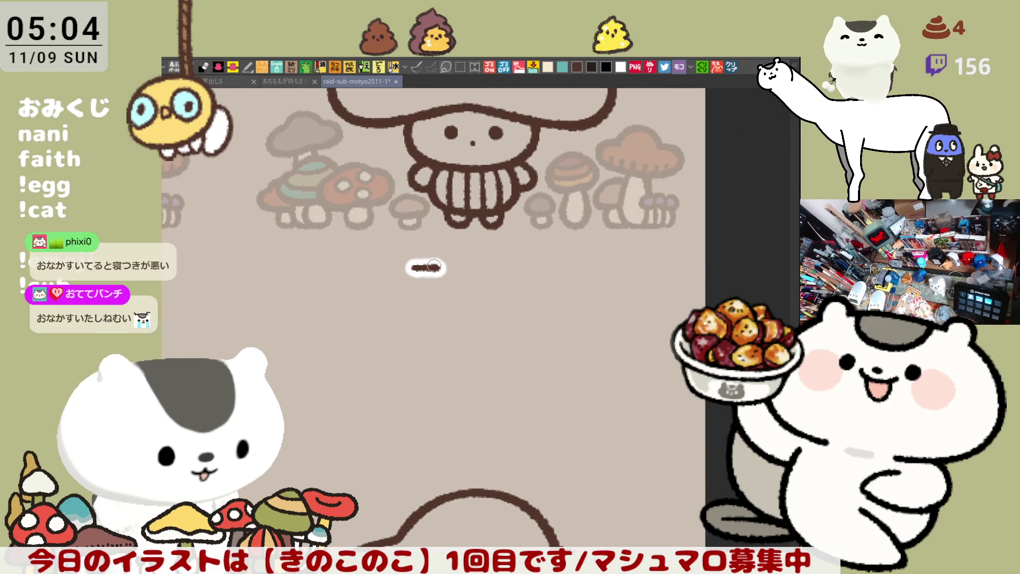
{"action": "left_click_drag", "start_coordinate": [423, 267], "coordinate": [425, 287]}
{"action": "key", "text": "ctrl+z"}
{"action": "key", "text": "ctrl+z"}
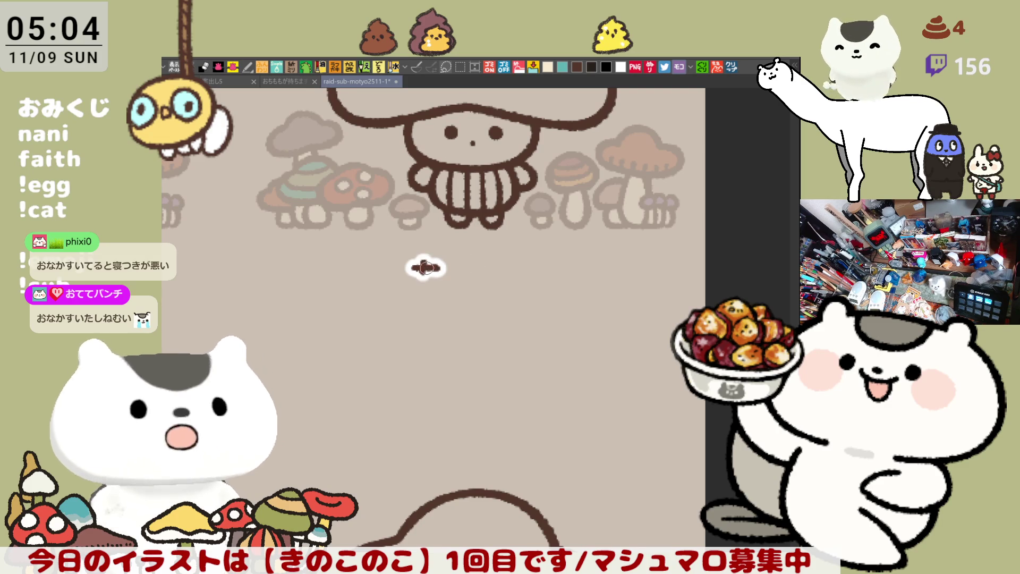
{"action": "key", "text": "ctrl+z"}
{"action": "left_click_drag", "start_coordinate": [427, 275], "coordinate": [426, 290]}
{"action": "key", "text": "ctrl+z"}
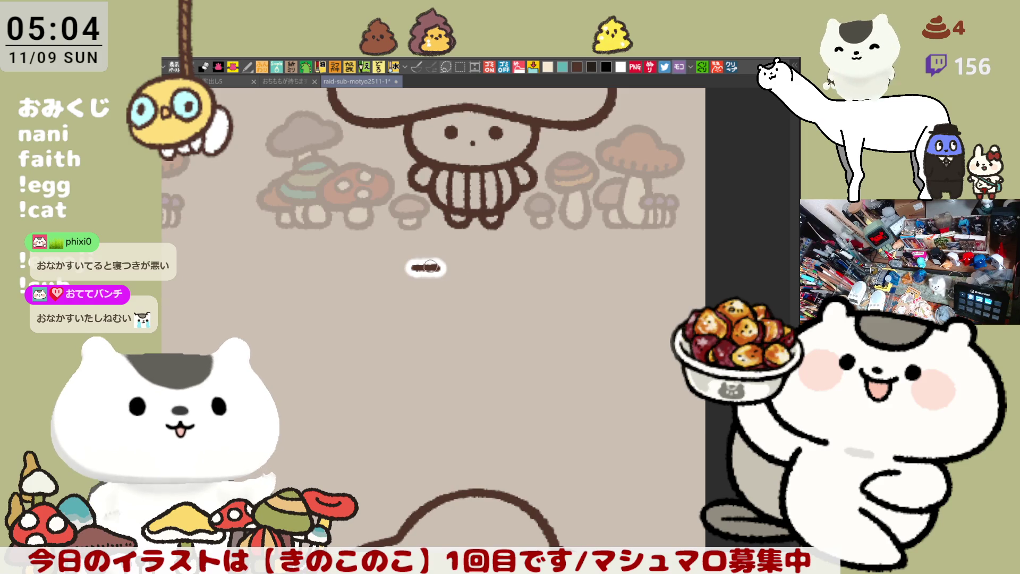
{"action": "mouse_move", "coordinate": [466, 267]}
{"action": "left_mouse_down"}
{"action": "mouse_move", "coordinate": [492, 265]}
{"action": "mouse_move", "coordinate": [488, 289]}
{"action": "mouse_move", "coordinate": [524, 274]}
{"action": "mouse_move", "coordinate": [526, 289]}
{"action": "left_mouse_up"}
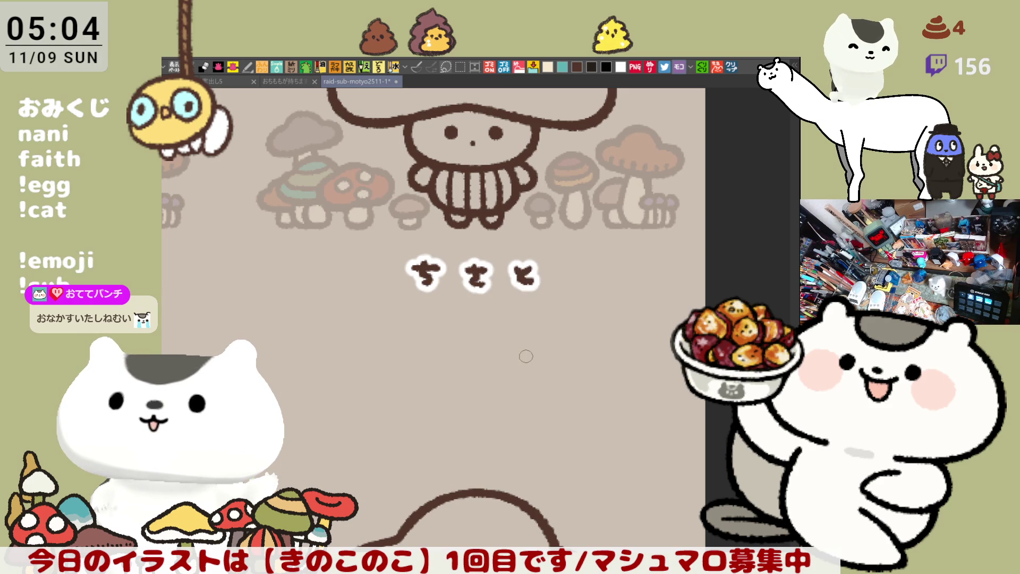
Move to the next unlabelled mushroom and start its name, undoing a misdrawn first stroke
{"action": "scroll", "coordinate": [526, 356], "scroll_direction": "down", "scroll_amount": 6}
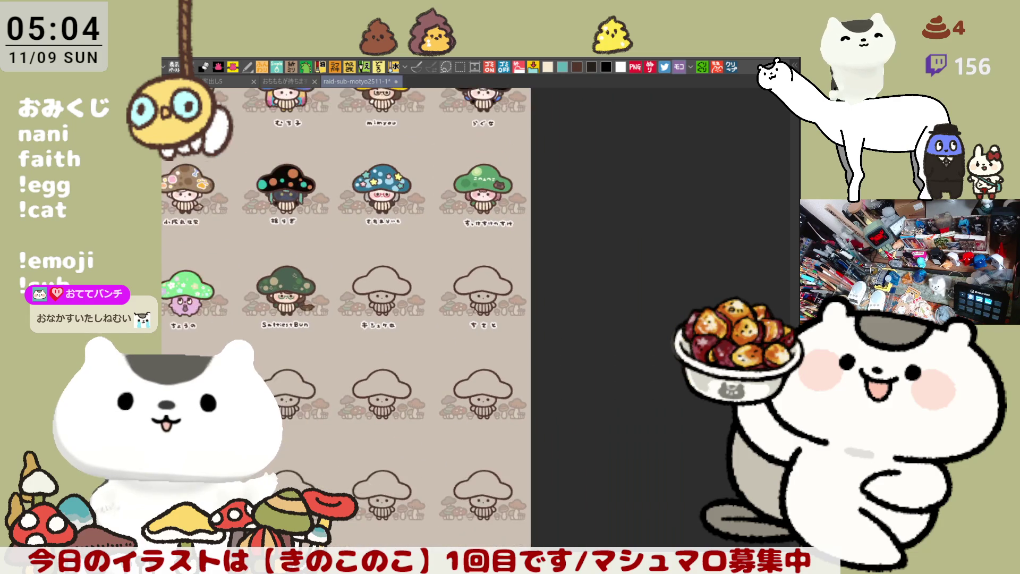
{"action": "mouse_move", "coordinate": [409, 409]}
{"action": "left_mouse_down"}
{"action": "mouse_move", "coordinate": [469, 337]}
{"action": "mouse_move", "coordinate": [667, 324]}
{"action": "left_mouse_up"}
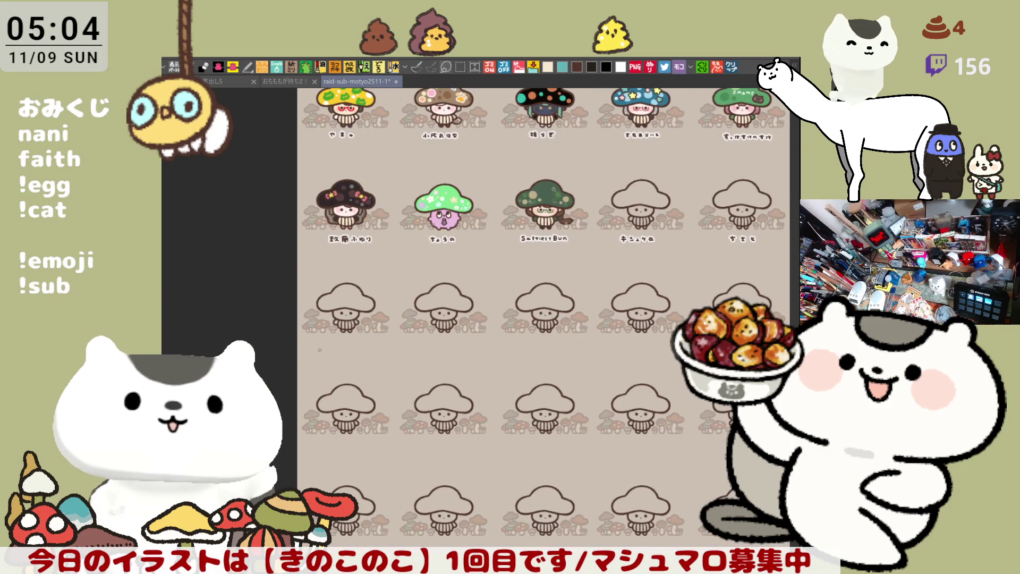
{"action": "scroll", "coordinate": [321, 350], "scroll_direction": "up", "scroll_amount": 8}
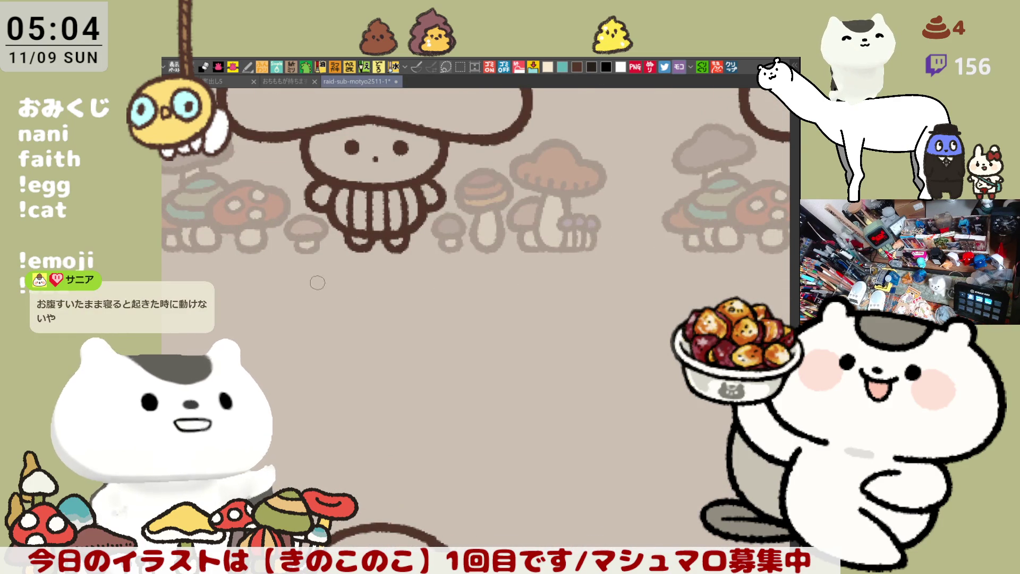
{"action": "mouse_move", "coordinate": [313, 284]}
{"action": "left_mouse_down"}
{"action": "mouse_move", "coordinate": [327, 294]}
{"action": "mouse_move", "coordinate": [388, 290]}
{"action": "mouse_move", "coordinate": [390, 304]}
{"action": "mouse_move", "coordinate": [428, 297]}
{"action": "mouse_move", "coordinate": [423, 311]}
{"action": "left_mouse_up"}
{"action": "key", "text": "ctrl+z"}
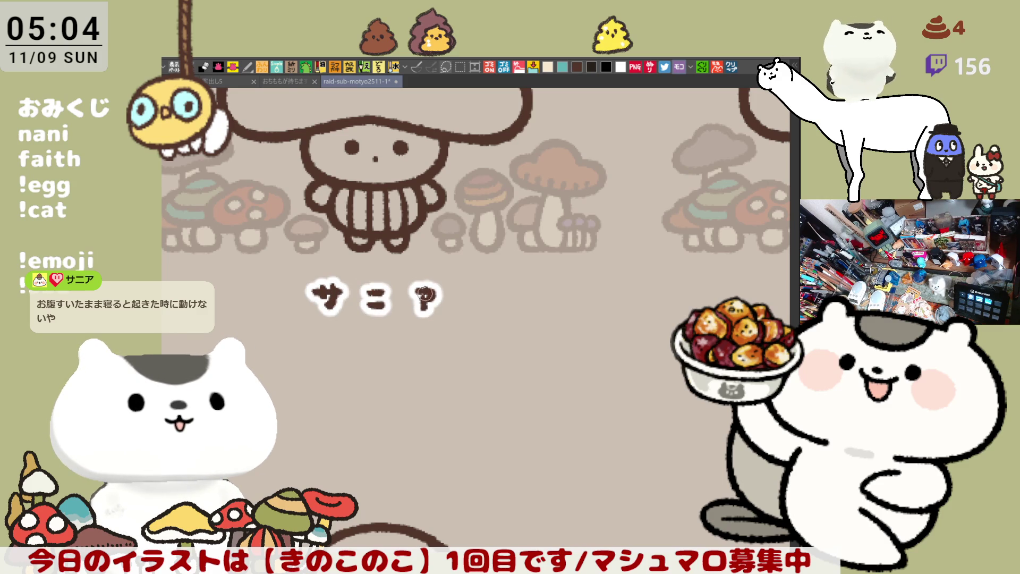
Pan around the sheet to review the newly lettered name labels
{"action": "scroll", "coordinate": [464, 296], "scroll_direction": "down", "scroll_amount": 6}
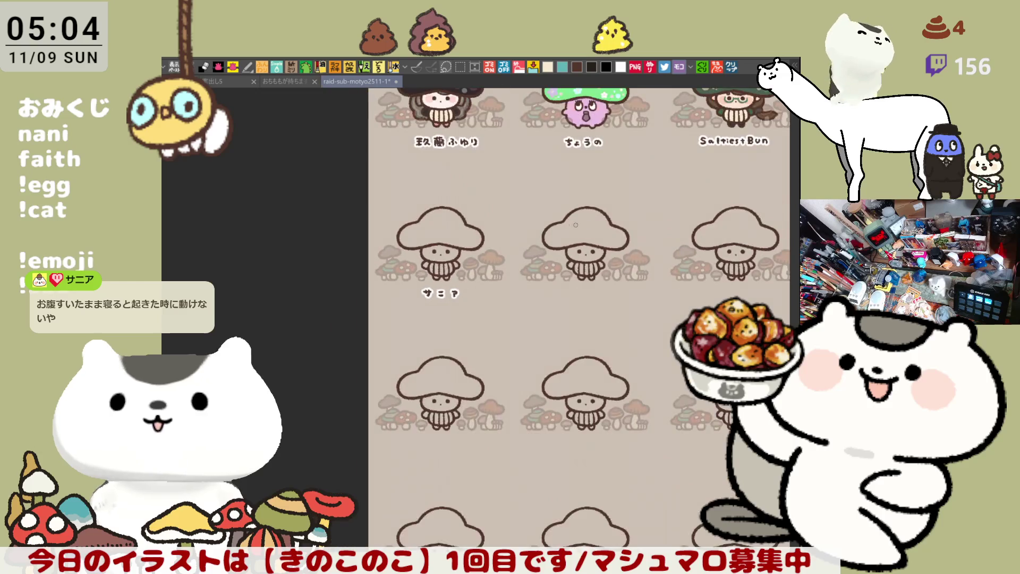
{"action": "left_click_drag", "start_coordinate": [546, 229], "coordinate": [458, 291]}
{"action": "scroll", "coordinate": [458, 290], "scroll_direction": "down", "scroll_amount": 4}
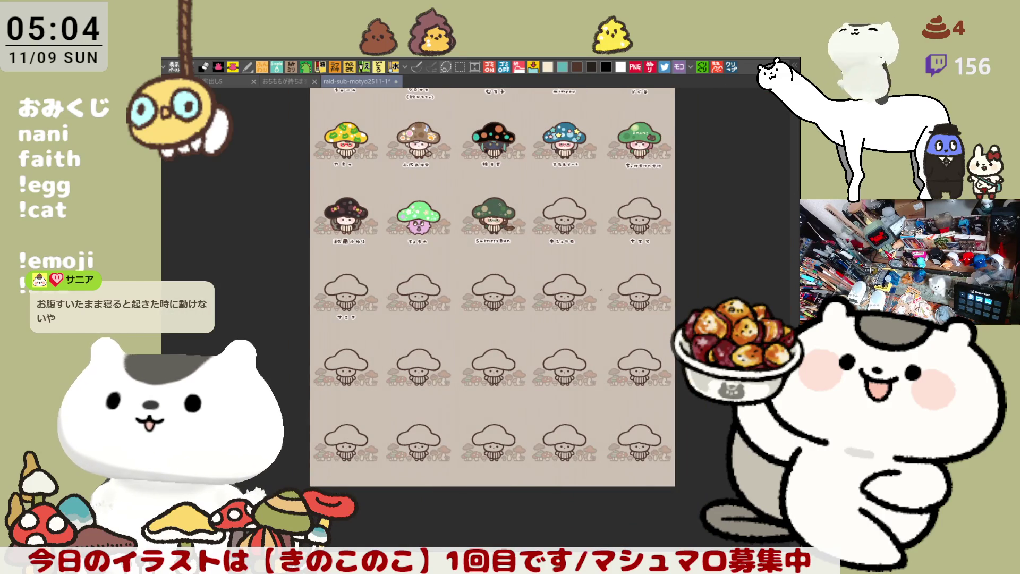
{"action": "left_click_drag", "start_coordinate": [627, 282], "coordinate": [618, 395]}
{"action": "scroll", "coordinate": [574, 363], "scroll_direction": "up", "scroll_amount": 1}
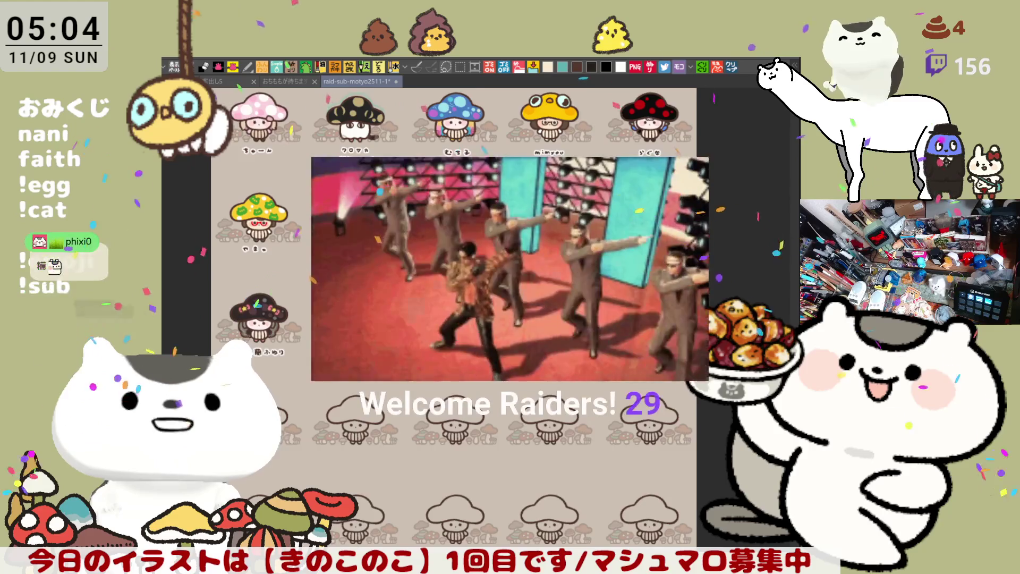
Scroll and pan past the finished mushroom kids down to the row of blank outline kids
{"action": "scroll", "coordinate": [456, 266], "scroll_direction": "up", "scroll_amount": 1}
{"action": "scroll", "coordinate": [412, 91], "scroll_direction": "up", "scroll_amount": 2}
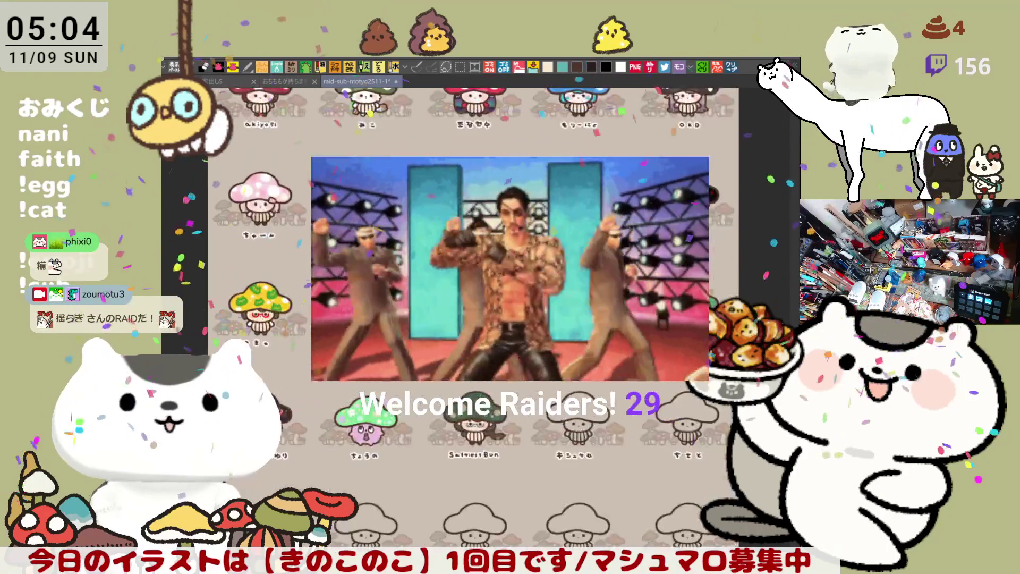
{"action": "scroll", "coordinate": [481, 313], "scroll_direction": "up", "scroll_amount": 2}
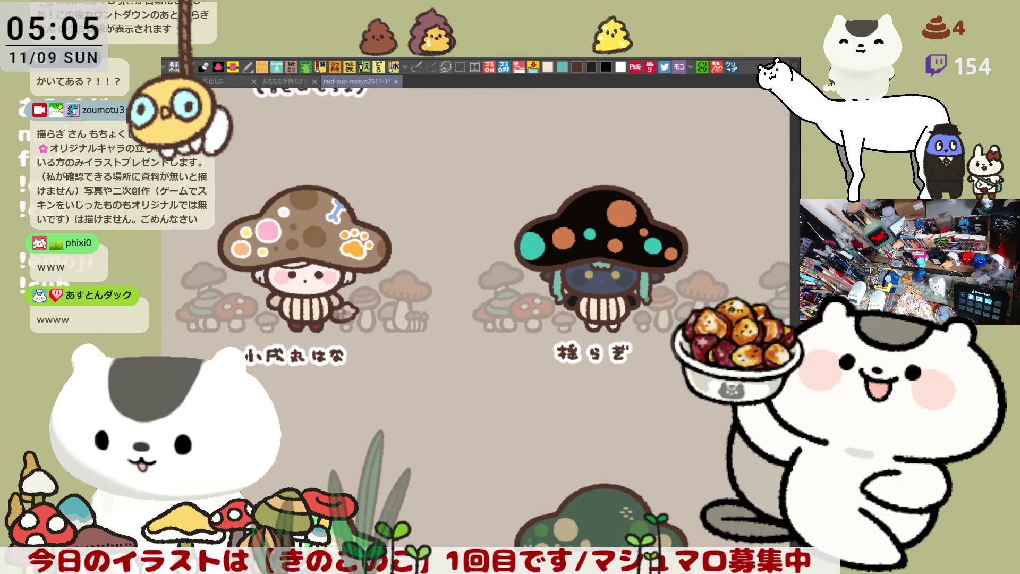
{"action": "left_click_drag", "start_coordinate": [492, 431], "coordinate": [498, 389]}
{"action": "scroll", "coordinate": [497, 389], "scroll_direction": "down", "scroll_amount": 3}
{"action": "scroll", "coordinate": [489, 301], "scroll_direction": "up", "scroll_amount": 2}
{"action": "scroll", "coordinate": [489, 301], "scroll_direction": "up", "scroll_amount": 1}
{"action": "scroll", "coordinate": [518, 268], "scroll_direction": "up", "scroll_amount": 1}
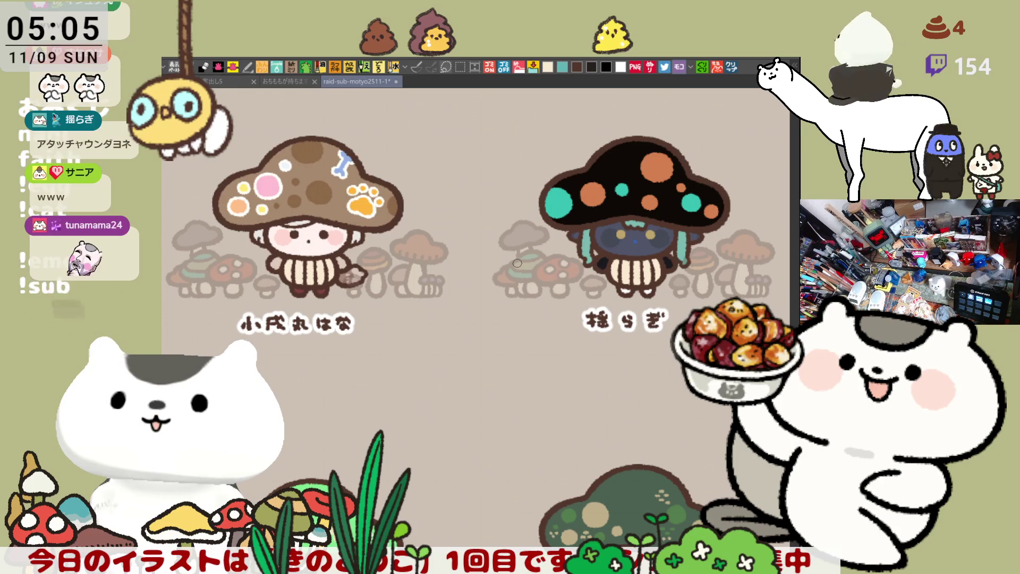
{"action": "scroll", "coordinate": [518, 263], "scroll_direction": "down", "scroll_amount": 2}
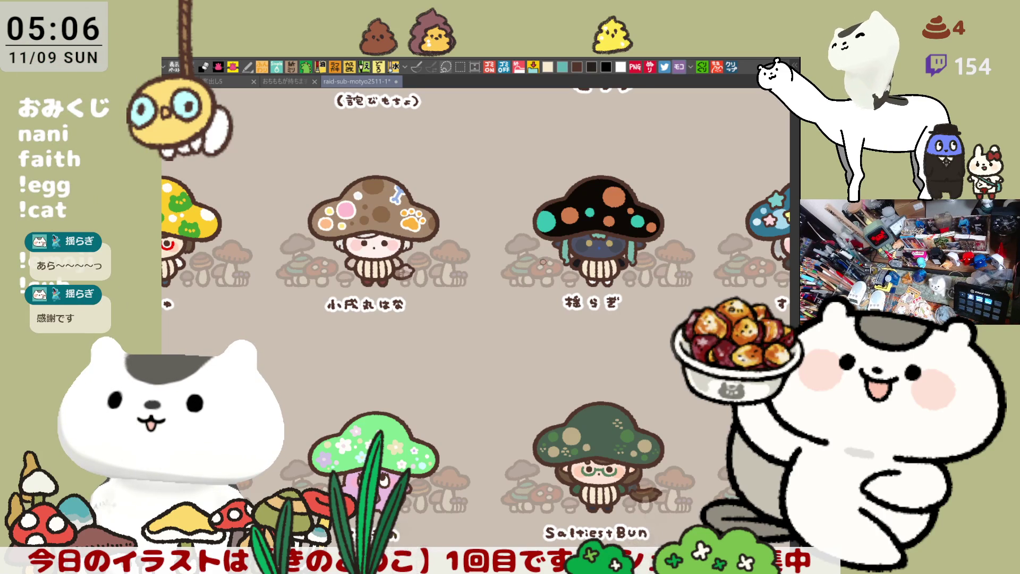
{"action": "scroll", "coordinate": [606, 405], "scroll_direction": "down", "scroll_amount": 5}
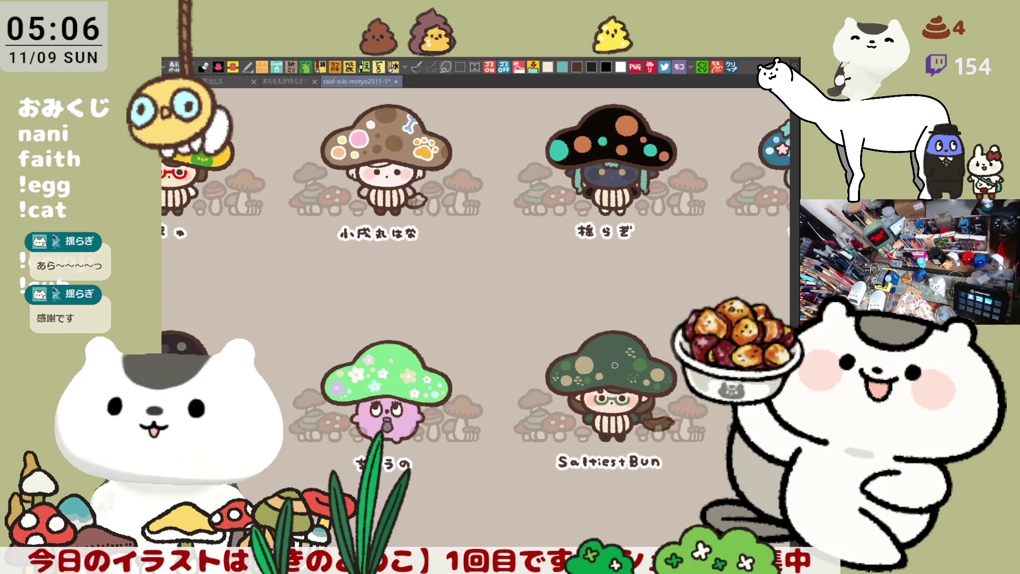
{"action": "left_click_drag", "start_coordinate": [625, 453], "coordinate": [576, 400]}
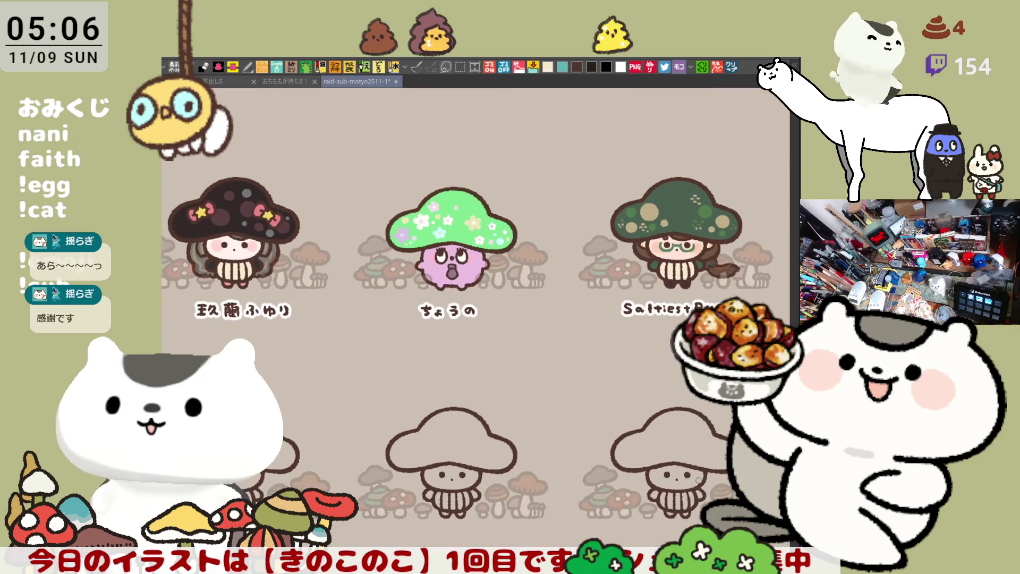
Pan across the lower rows to the blank kid beside the green-capped girl and zoom in
{"action": "mouse_move", "coordinate": [625, 489]}
{"action": "left_mouse_down"}
{"action": "mouse_move", "coordinate": [572, 489]}
{"action": "mouse_move", "coordinate": [563, 478]}
{"action": "left_mouse_up"}
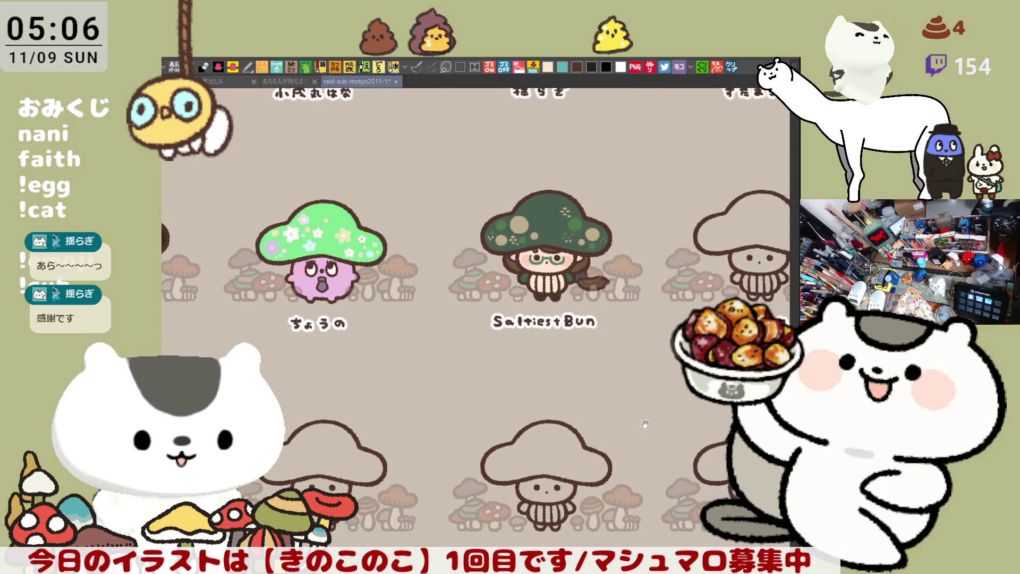
{"action": "left_click_drag", "start_coordinate": [637, 425], "coordinate": [543, 493]}
{"action": "mouse_move", "coordinate": [649, 441]}
{"action": "left_mouse_down"}
{"action": "mouse_move", "coordinate": [602, 453]}
{"action": "mouse_move", "coordinate": [515, 449]}
{"action": "mouse_move", "coordinate": [541, 464]}
{"action": "left_mouse_up"}
{"action": "left_click_drag", "start_coordinate": [275, 442], "coordinate": [479, 474]}
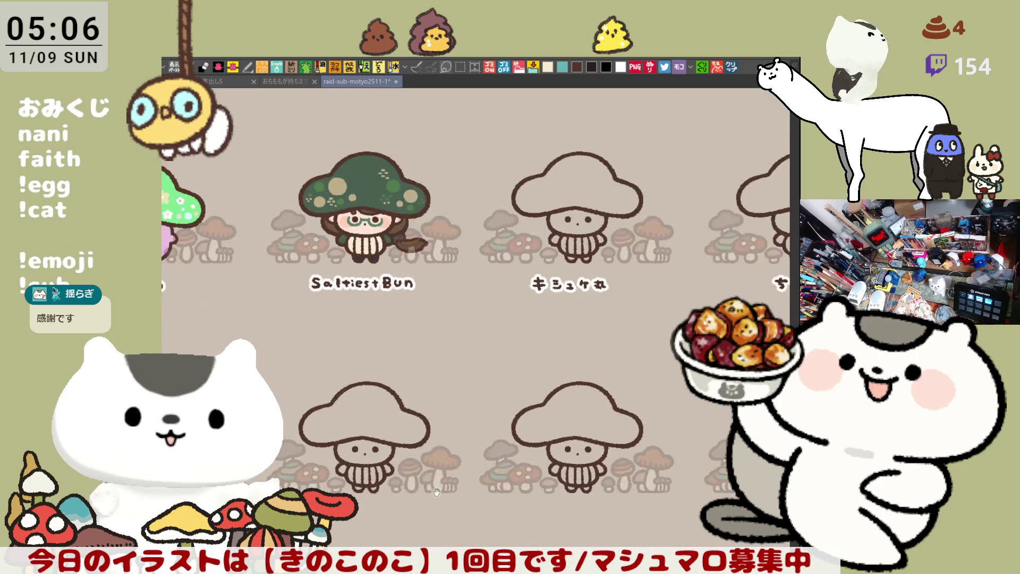
{"action": "left_click_drag", "start_coordinate": [210, 542], "coordinate": [447, 472]}
{"action": "mouse_move", "coordinate": [399, 423]}
{"action": "left_mouse_down"}
{"action": "mouse_move", "coordinate": [468, 467]}
{"action": "mouse_move", "coordinate": [587, 461]}
{"action": "left_mouse_up"}
{"action": "left_click_drag", "start_coordinate": [643, 413], "coordinate": [588, 486]}
{"action": "mouse_move", "coordinate": [638, 452]}
{"action": "left_mouse_down"}
{"action": "mouse_move", "coordinate": [519, 429]}
{"action": "mouse_move", "coordinate": [464, 458]}
{"action": "left_mouse_up"}
{"action": "left_click_drag", "start_coordinate": [585, 293], "coordinate": [418, 408]}
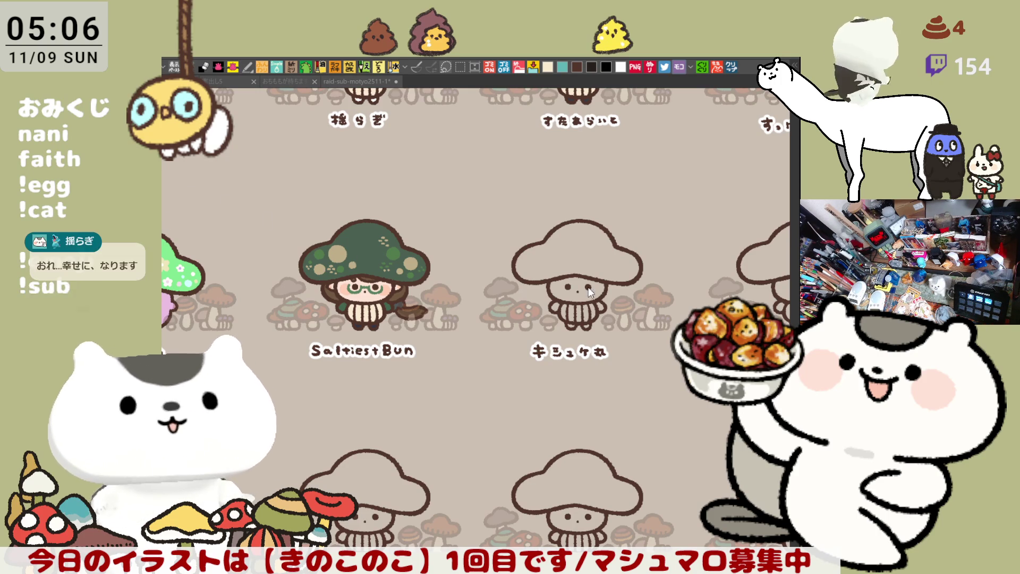
{"action": "scroll", "coordinate": [599, 296], "scroll_direction": "up", "scroll_amount": 5}
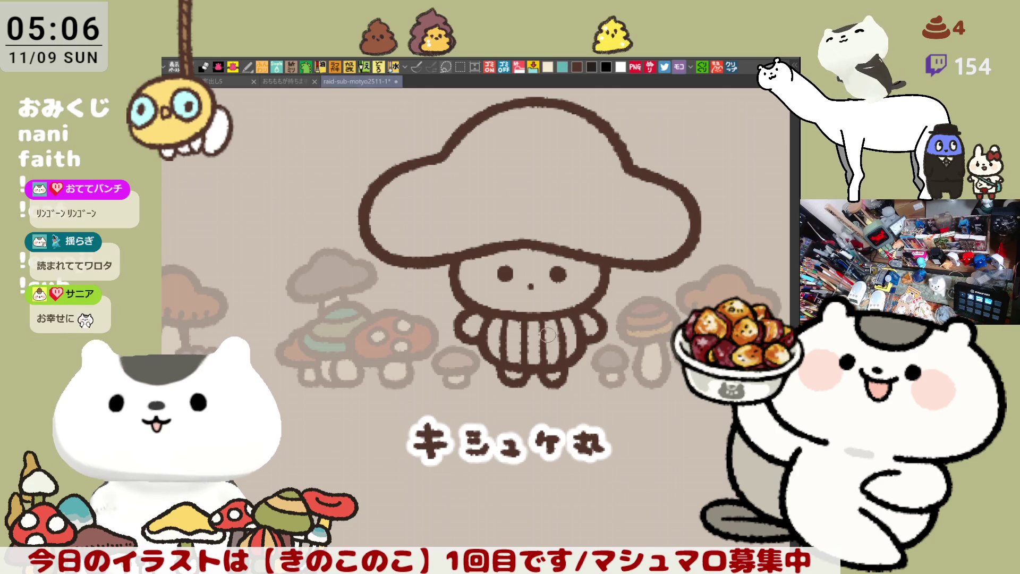
Draw wavy bangs with a curl just below the cap, undoing trial strokes
{"action": "scroll", "coordinate": [546, 336], "scroll_direction": "up", "scroll_amount": 2}
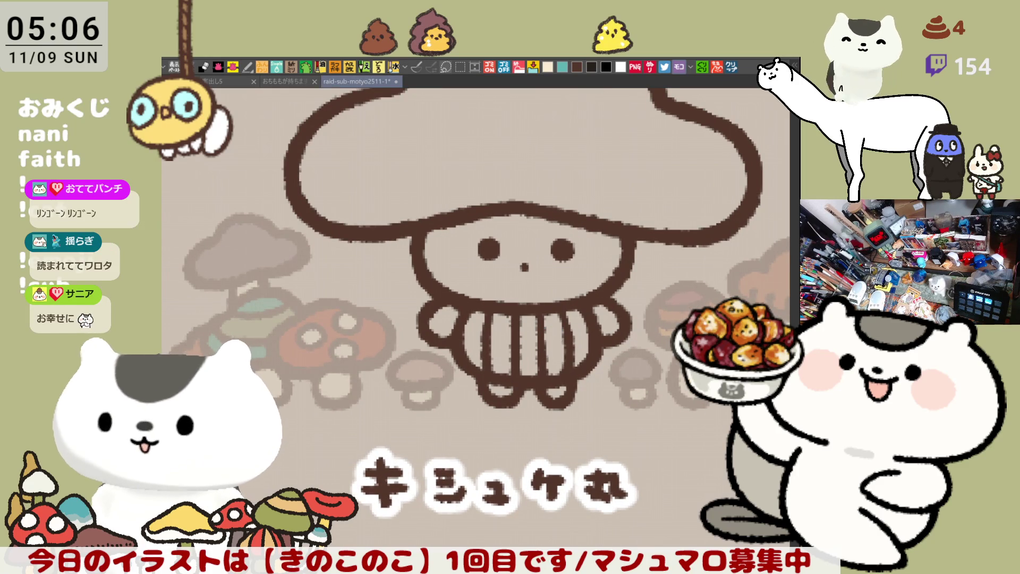
{"action": "mouse_move", "coordinate": [512, 224]}
{"action": "left_mouse_down"}
{"action": "mouse_move", "coordinate": [542, 287]}
{"action": "mouse_move", "coordinate": [585, 282]}
{"action": "left_mouse_up"}
{"action": "key", "text": "ctrl+z"}
{"action": "key", "text": "ctrl+z"}
{"action": "mouse_move", "coordinate": [532, 262]}
{"action": "left_mouse_down"}
{"action": "mouse_move", "coordinate": [537, 278]}
{"action": "mouse_move", "coordinate": [575, 273]}
{"action": "mouse_move", "coordinate": [528, 279]}
{"action": "mouse_move", "coordinate": [577, 282]}
{"action": "mouse_move", "coordinate": [526, 274]}
{"action": "mouse_move", "coordinate": [562, 279]}
{"action": "left_mouse_up"}
{"action": "key", "text": "ctrl+z"}
{"action": "key", "text": "ctrl+z"}
{"action": "key", "text": "ctrl+z"}
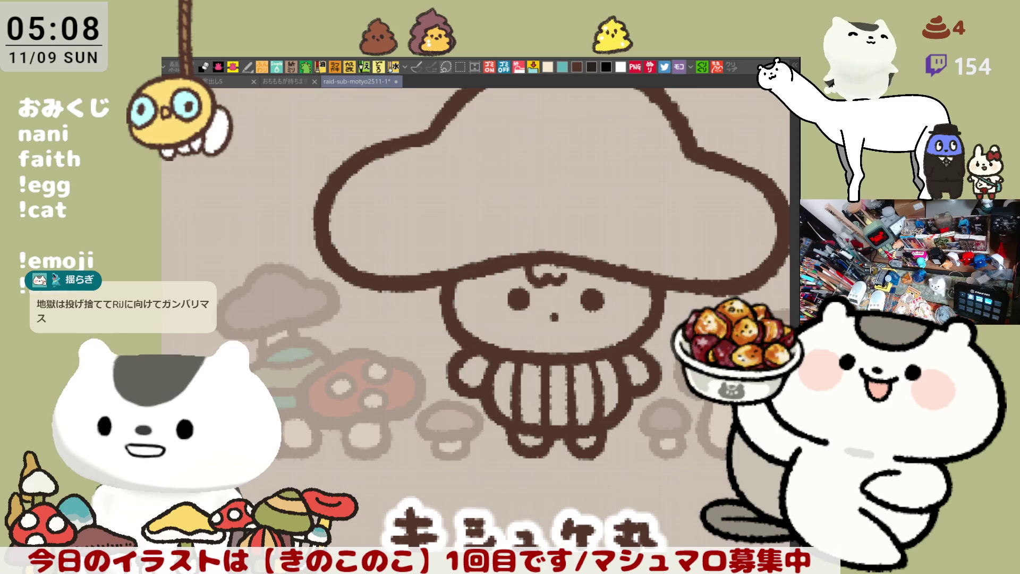
{"action": "scroll", "coordinate": [585, 396], "scroll_direction": "up", "scroll_amount": 3}
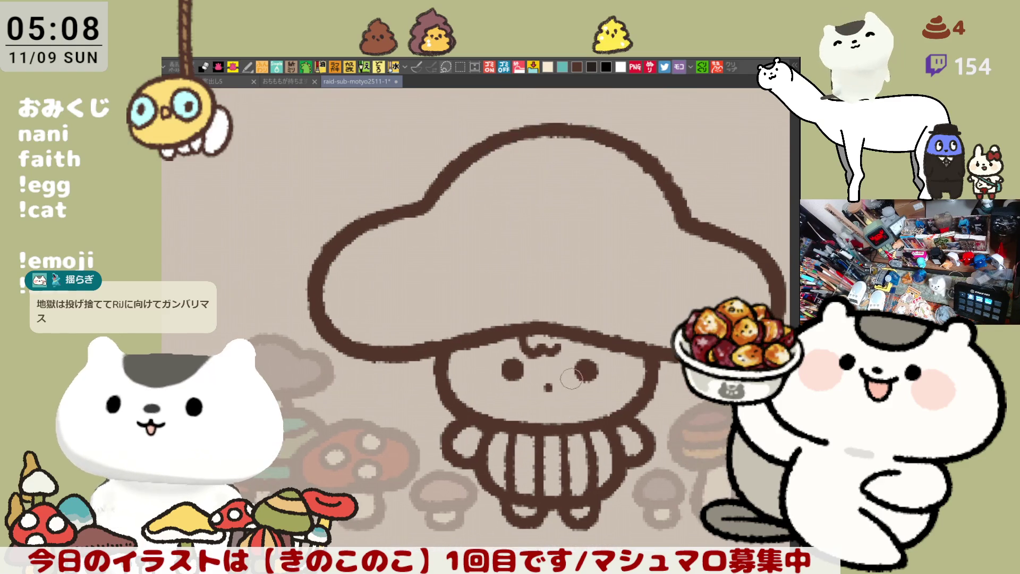
{"action": "mouse_move", "coordinate": [555, 334]}
{"action": "left_mouse_down"}
{"action": "mouse_move", "coordinate": [568, 351]}
{"action": "mouse_move", "coordinate": [553, 345]}
{"action": "mouse_move", "coordinate": [574, 348]}
{"action": "mouse_move", "coordinate": [567, 352]}
{"action": "mouse_move", "coordinate": [578, 342]}
{"action": "left_mouse_up"}
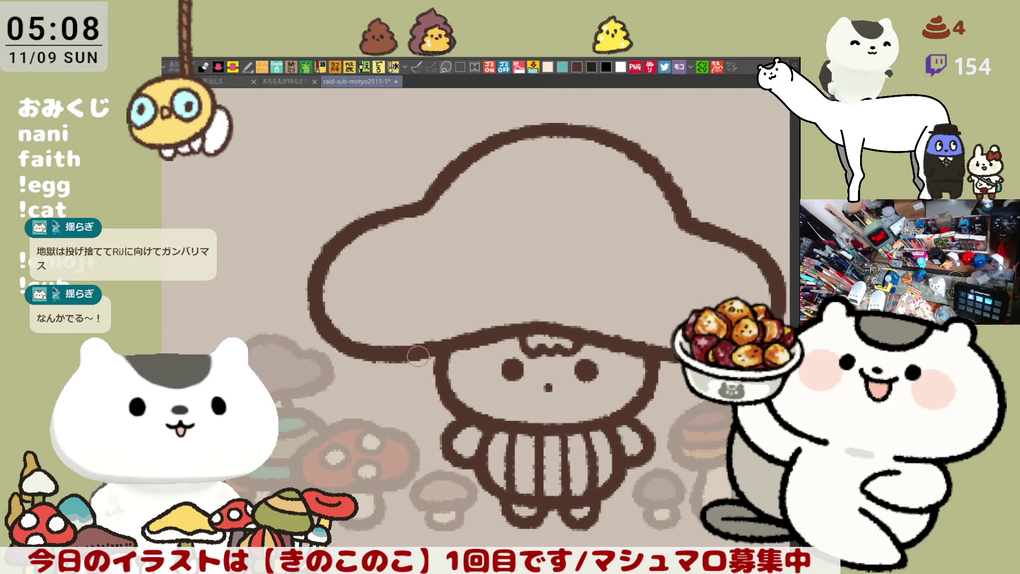
Add hair strokes along both sides of the head and a curved stroke under the left eye
{"action": "left_click_drag", "start_coordinate": [422, 362], "coordinate": [437, 387]}
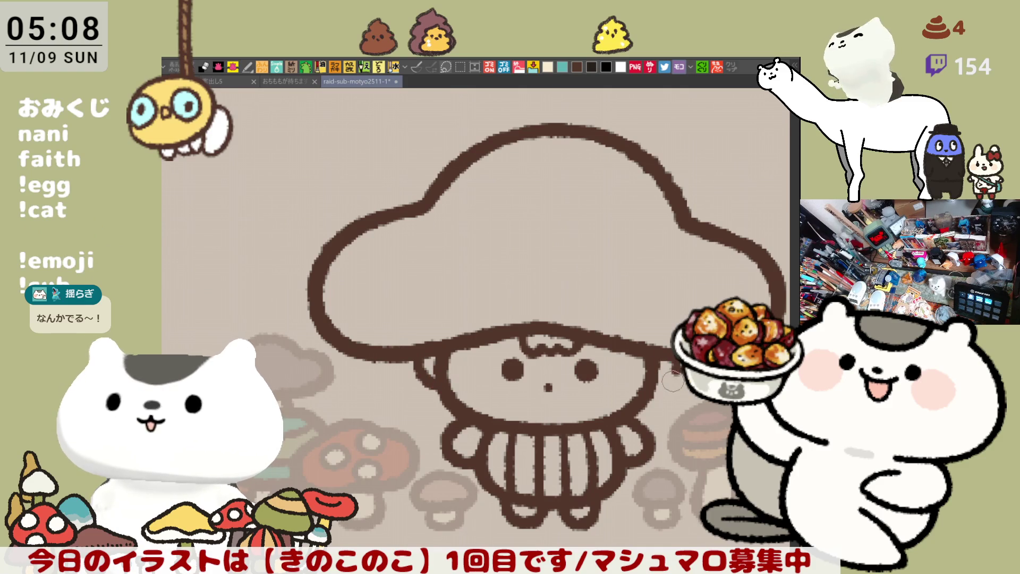
{"action": "left_click_drag", "start_coordinate": [674, 374], "coordinate": [649, 395]}
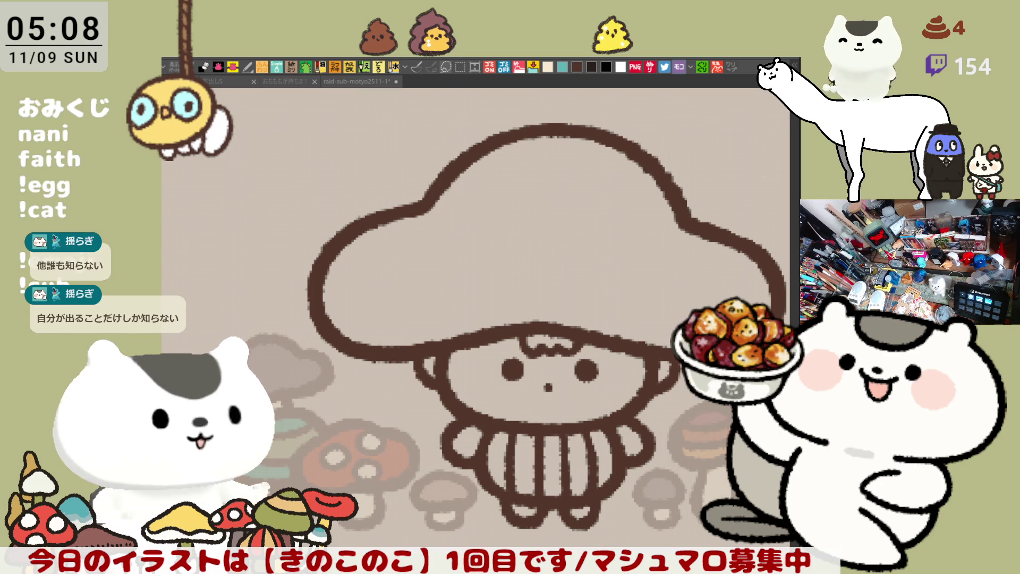
{"action": "mouse_move", "coordinate": [532, 377]}
{"action": "left_mouse_down"}
{"action": "mouse_move", "coordinate": [472, 312]}
{"action": "mouse_move", "coordinate": [443, 323]}
{"action": "mouse_move", "coordinate": [480, 301]}
{"action": "mouse_move", "coordinate": [443, 319]}
{"action": "mouse_move", "coordinate": [449, 330]}
{"action": "mouse_move", "coordinate": [481, 302]}
{"action": "mouse_move", "coordinate": [428, 319]}
{"action": "mouse_move", "coordinate": [481, 304]}
{"action": "left_mouse_up"}
{"action": "key", "text": "ctrl+z"}
{"action": "key", "text": "ctrl+z"}
{"action": "key", "text": "ctrl+z"}
{"action": "key", "text": "ctrl+z"}
{"action": "key", "text": "ctrl+z"}
{"action": "mouse_move", "coordinate": [428, 284]}
{"action": "left_mouse_down"}
{"action": "mouse_move", "coordinate": [425, 311]}
{"action": "mouse_move", "coordinate": [500, 298]}
{"action": "left_mouse_up"}
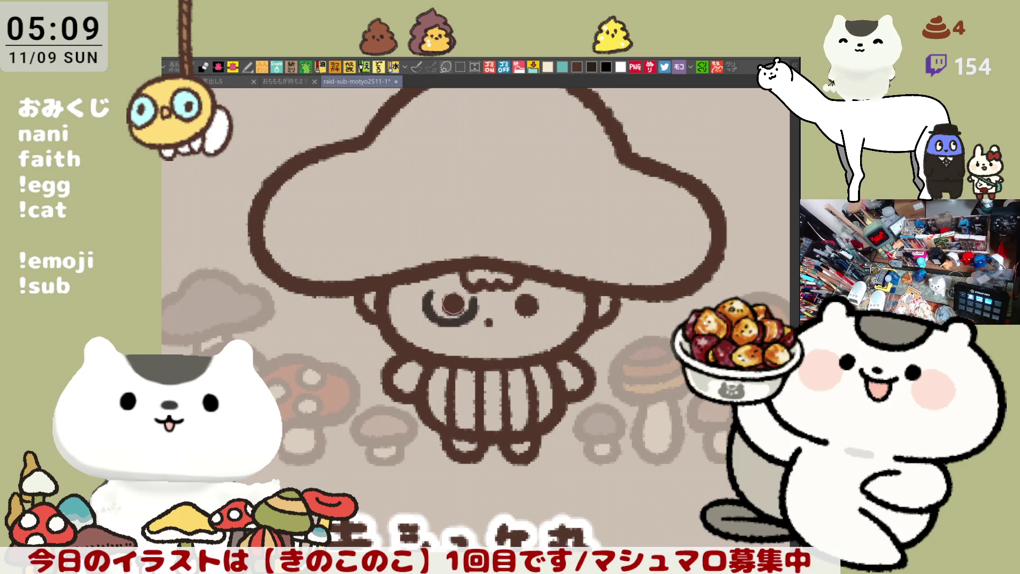
Redraw the left glasses rim as a crescent around the left eye, retrying several times
{"action": "key", "text": "ctrl+z"}
{"action": "left_click_drag", "start_coordinate": [432, 291], "coordinate": [433, 316]}
{"action": "key", "text": "ctrl+z"}
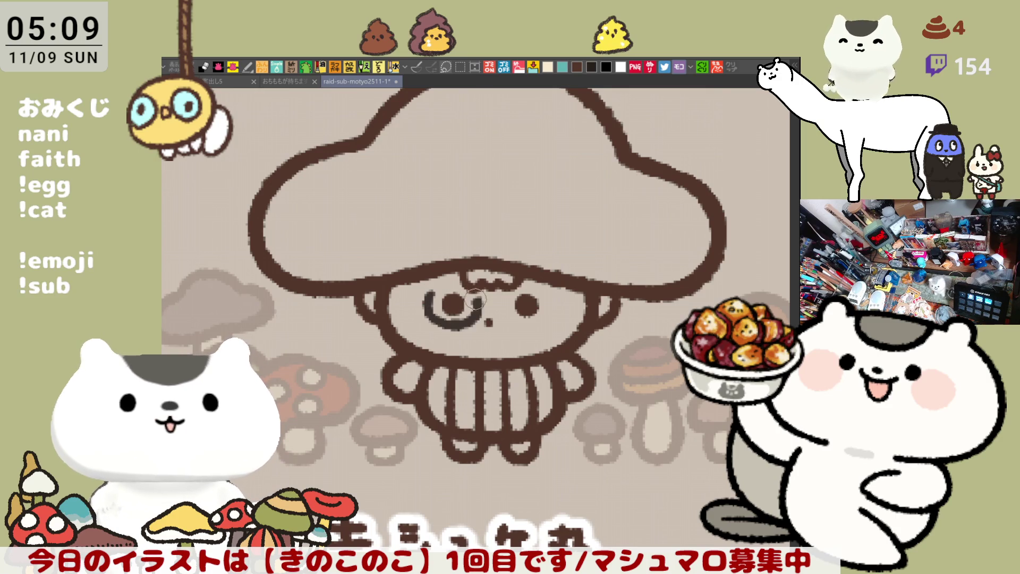
{"action": "mouse_move", "coordinate": [429, 292]}
{"action": "left_mouse_down"}
{"action": "mouse_move", "coordinate": [428, 315]}
{"action": "mouse_move", "coordinate": [481, 300]}
{"action": "mouse_move", "coordinate": [428, 321]}
{"action": "mouse_move", "coordinate": [485, 303]}
{"action": "left_mouse_up"}
{"action": "key", "text": "ctrl+z"}
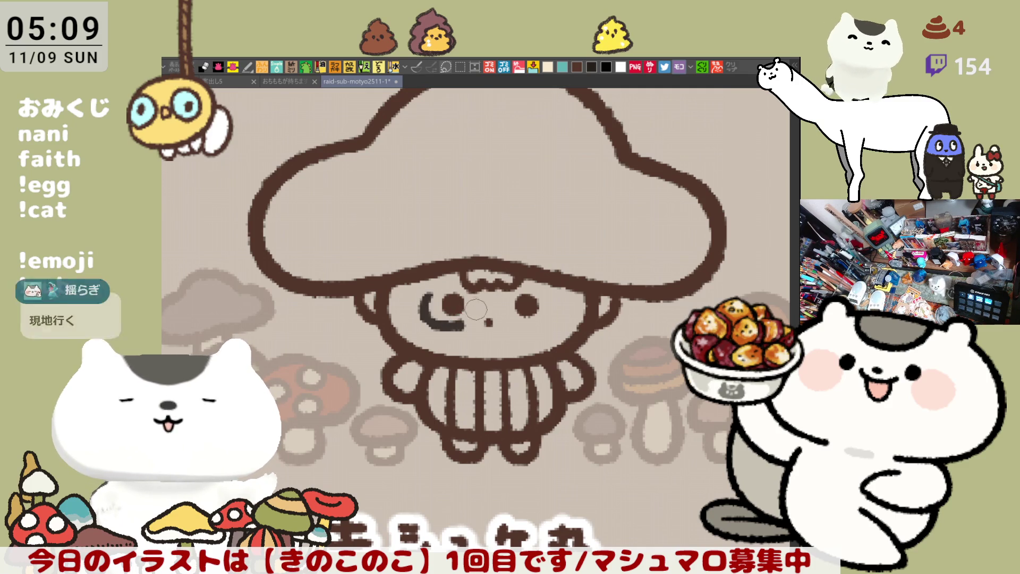
{"action": "key", "text": "ctrl+z"}
{"action": "key", "text": "ctrl+z"}
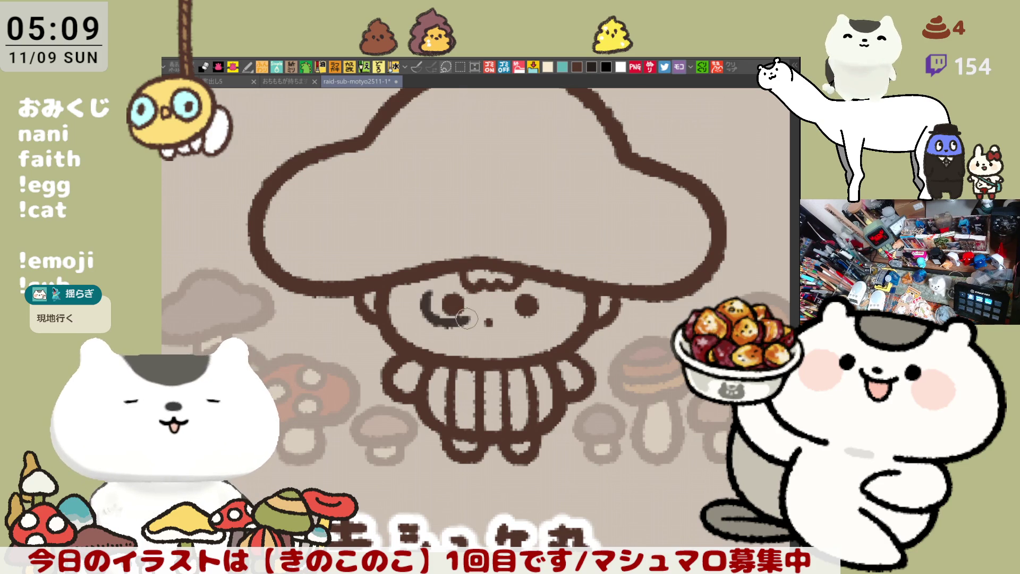
{"action": "key", "text": "ctrl+z"}
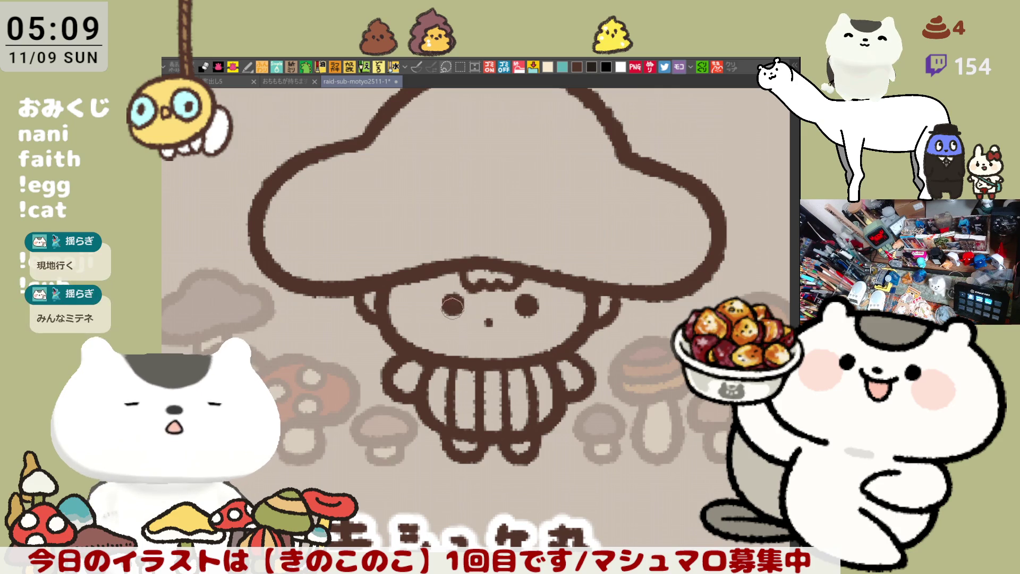
{"action": "left_click_drag", "start_coordinate": [425, 295], "coordinate": [456, 324]}
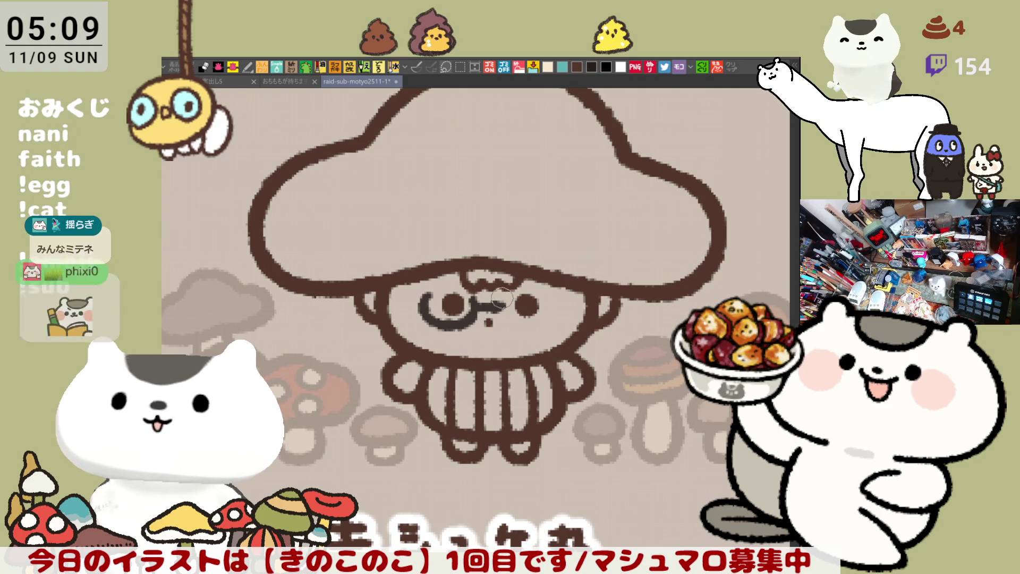
{"action": "key", "text": "ctrl+z"}
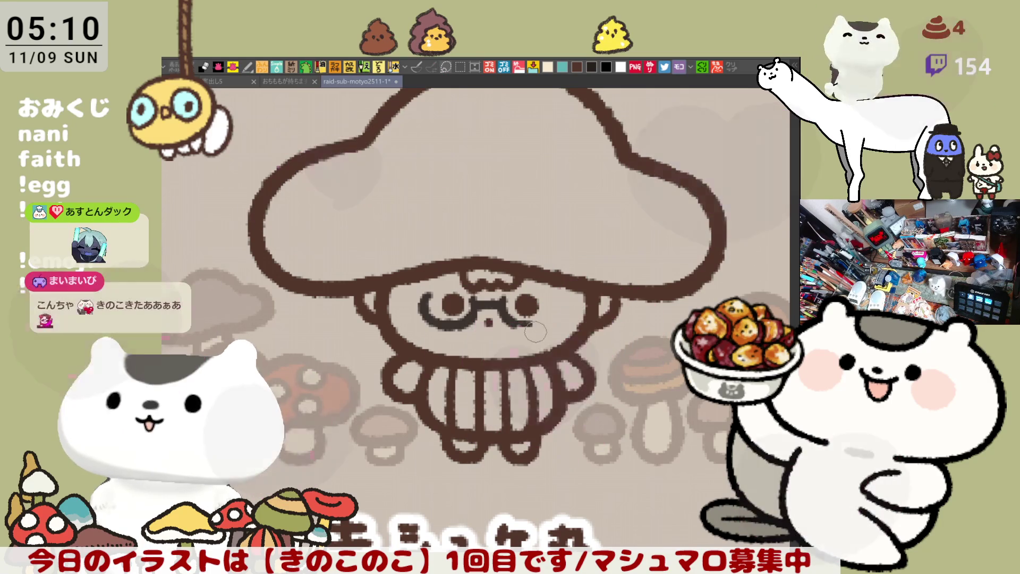
Add a mustache curl over the kid's mouth, then shift the view to check the face
{"action": "left_click_drag", "start_coordinate": [501, 324], "coordinate": [542, 324]}
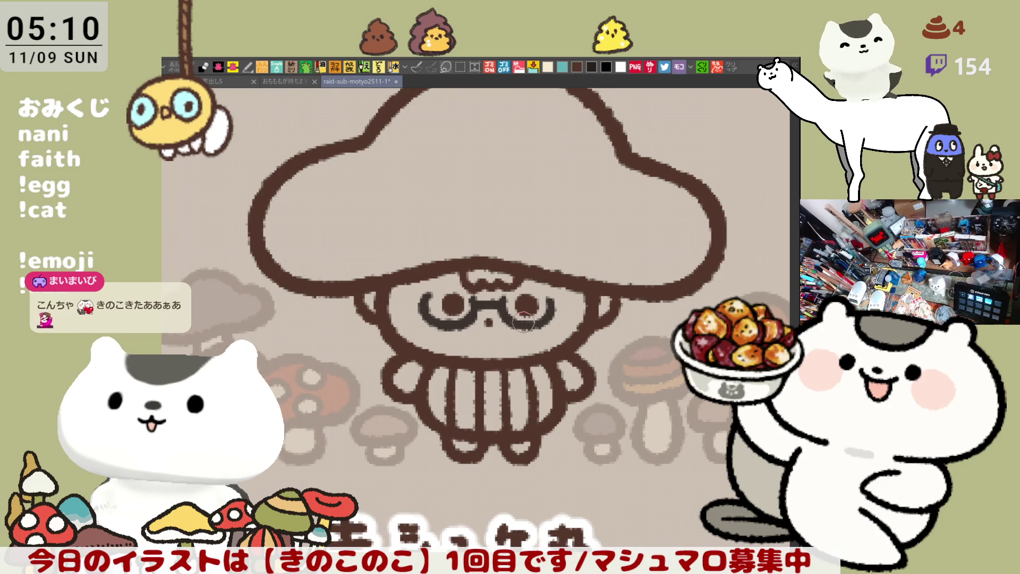
{"action": "left_click_drag", "start_coordinate": [533, 327], "coordinate": [557, 295]}
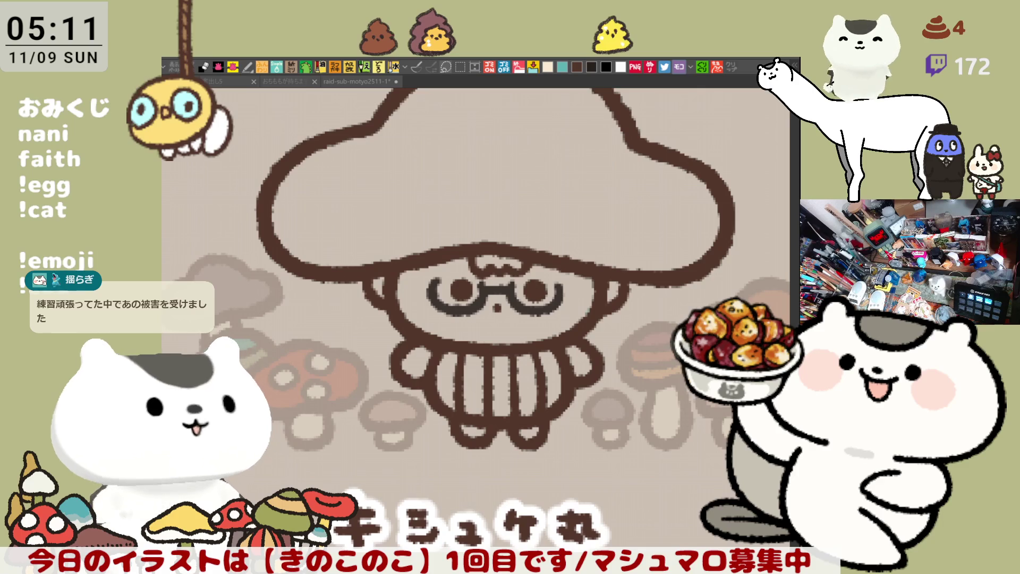
{"action": "scroll", "coordinate": [487, 317], "scroll_direction": "up", "scroll_amount": 3}
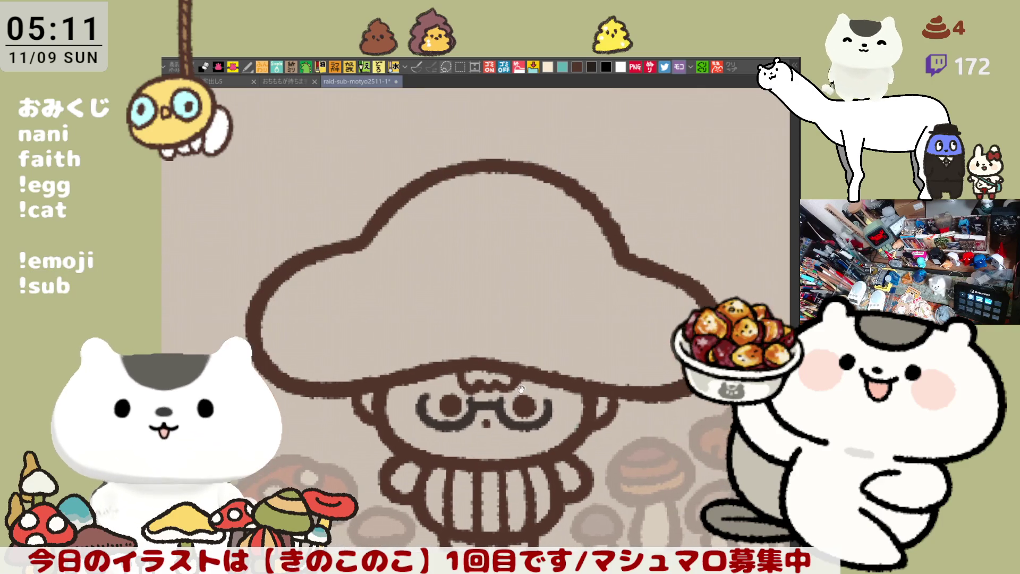
Check the whole character, bring the mouth and mustache into view, and save with Ctrl+S
{"action": "scroll", "coordinate": [537, 326], "scroll_direction": "down", "scroll_amount": 3}
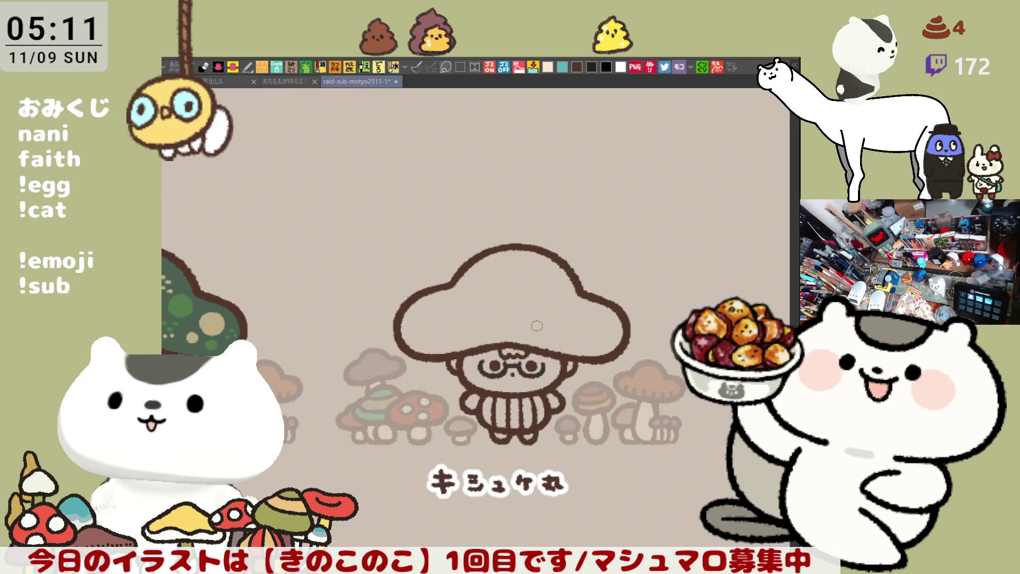
{"action": "scroll", "coordinate": [536, 326], "scroll_direction": "up", "scroll_amount": 5}
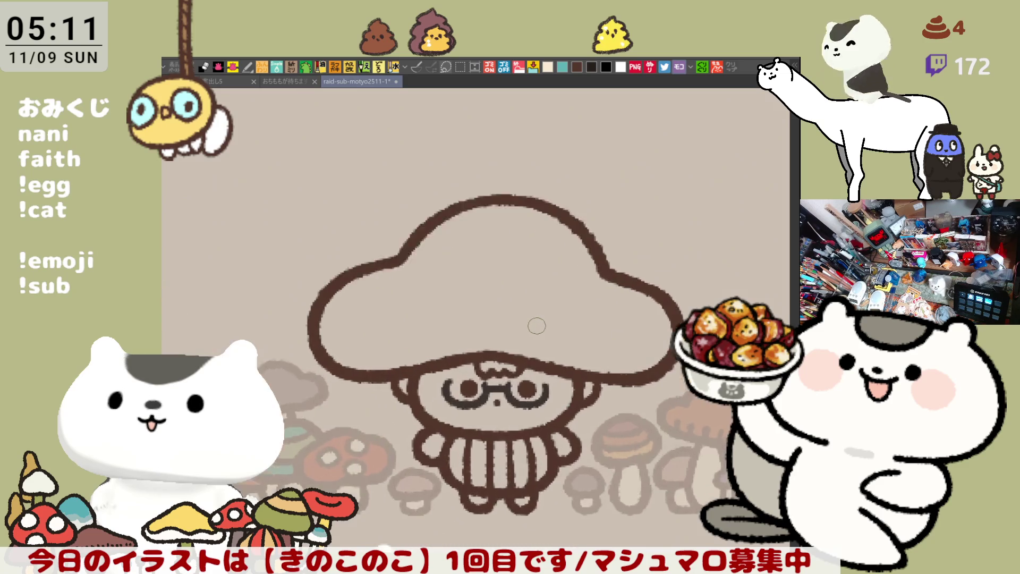
{"action": "left_click_drag", "start_coordinate": [590, 414], "coordinate": [600, 316]}
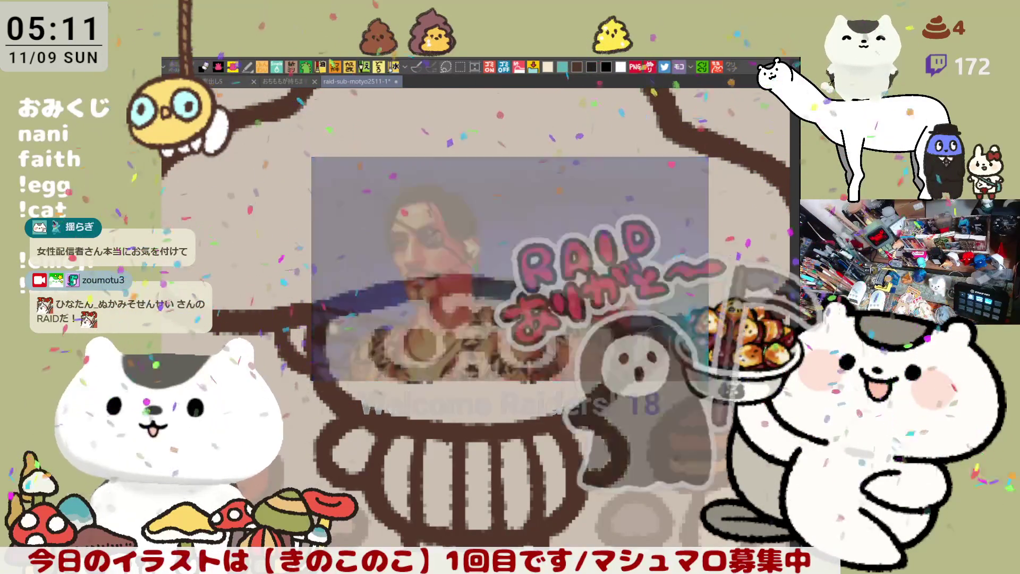
{"action": "key", "text": "ctrl+s"}
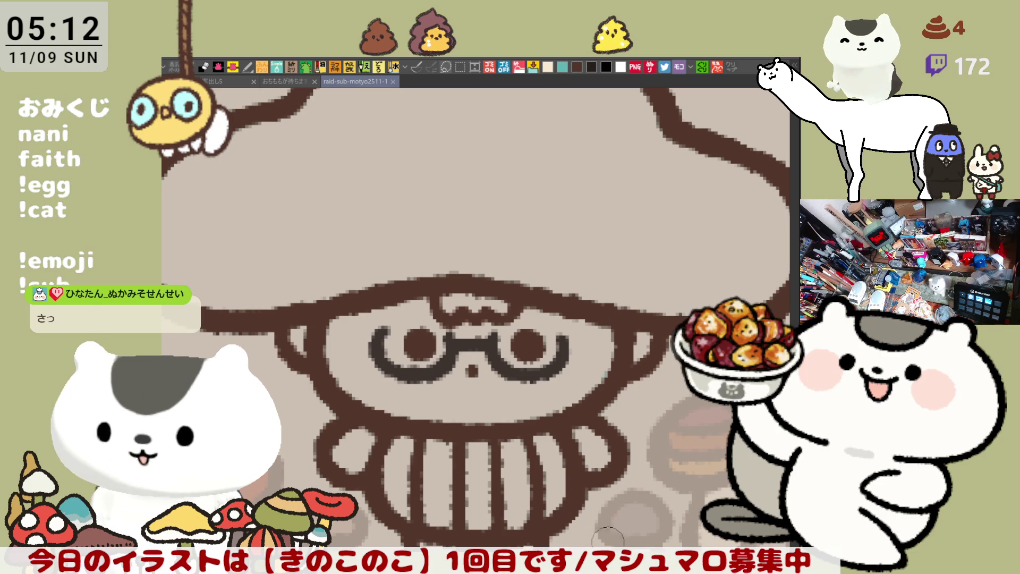
Restore the faded background mushrooms to full opacity
{"action": "scroll", "coordinate": [510, 318], "scroll_direction": "down", "scroll_amount": 8}
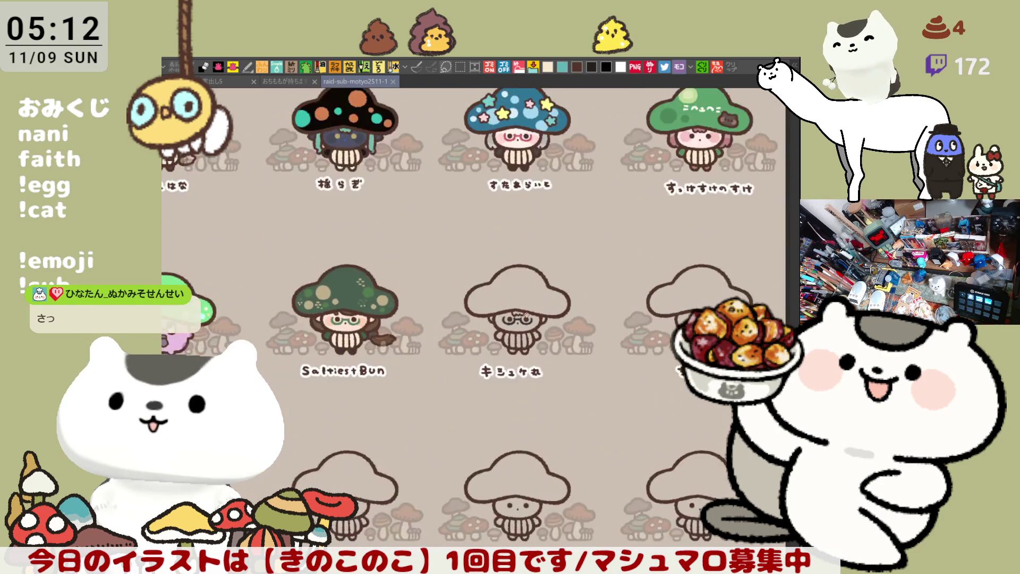
{"action": "scroll", "coordinate": [612, 237], "scroll_direction": "down", "scroll_amount": 2}
{"action": "scroll", "coordinate": [612, 237], "scroll_direction": "down", "scroll_amount": 2}
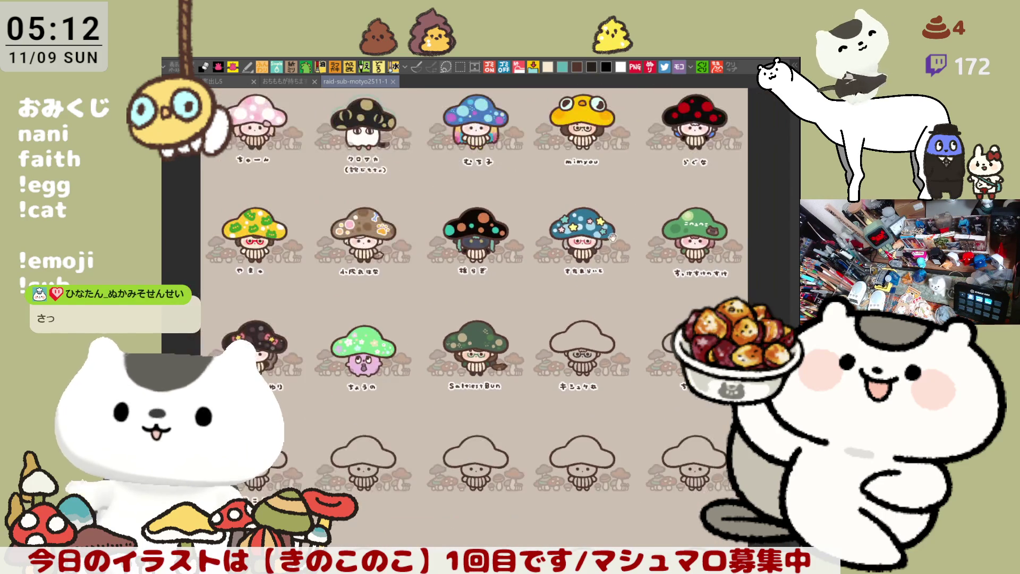
{"action": "scroll", "coordinate": [613, 237], "scroll_direction": "up", "scroll_amount": 2}
{"action": "scroll", "coordinate": [558, 243], "scroll_direction": "down", "scroll_amount": 1}
{"action": "left_click_drag", "start_coordinate": [558, 244], "coordinate": [559, 251]}
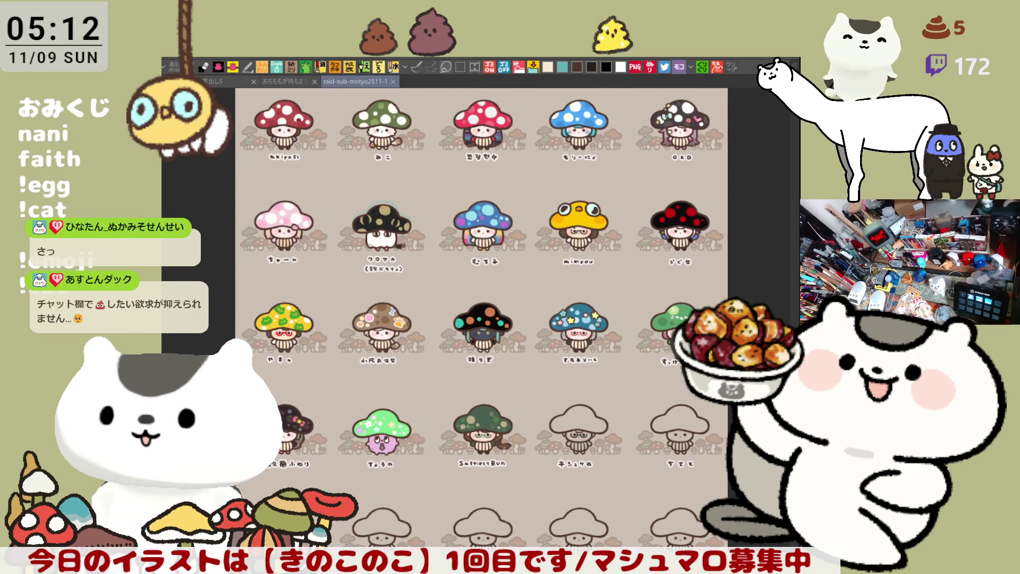
{"action": "key", "text": "ctrl+z"}
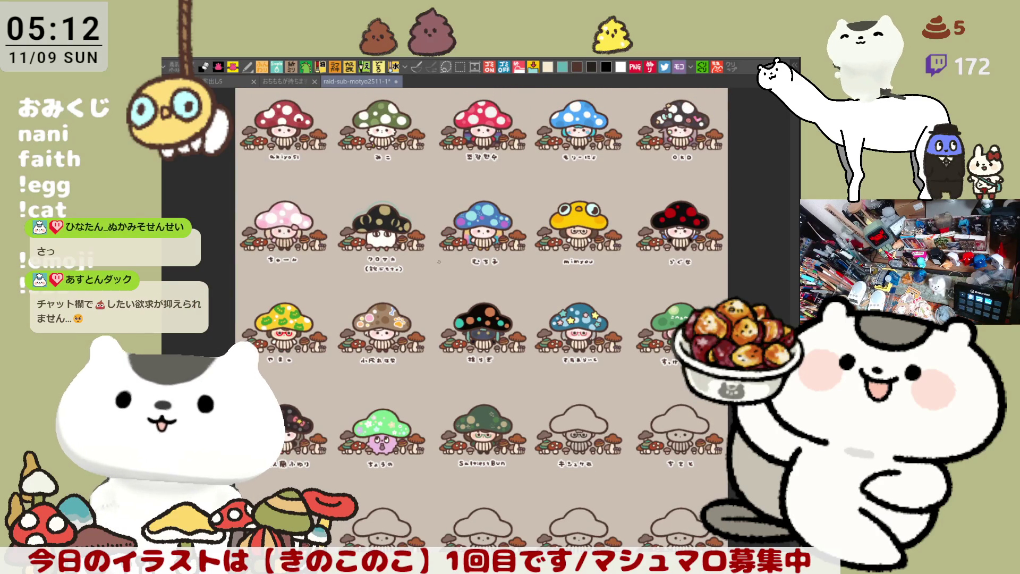
Pan around the sheet past the cat characters and zoom in on the uncoloured glasses kid
{"action": "scroll", "coordinate": [428, 275], "scroll_direction": "up", "scroll_amount": 1}
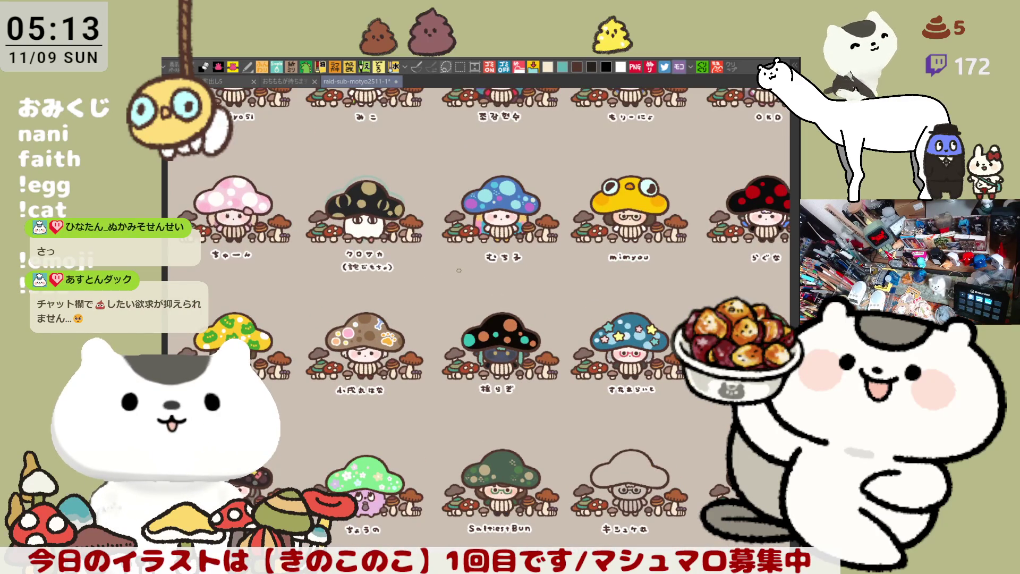
{"action": "scroll", "coordinate": [459, 269], "scroll_direction": "up", "scroll_amount": 5}
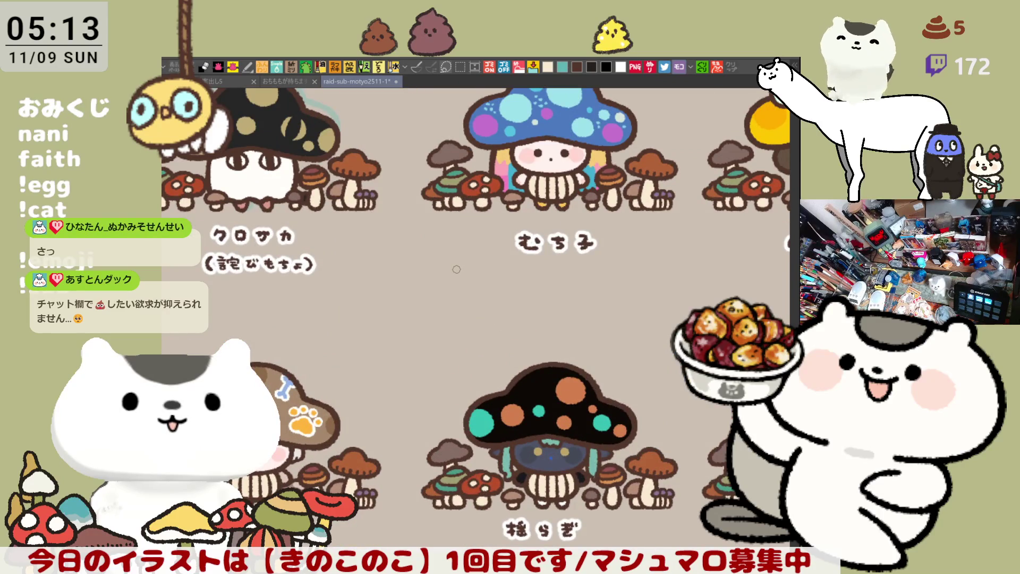
{"action": "scroll", "coordinate": [456, 270], "scroll_direction": "down", "scroll_amount": 6}
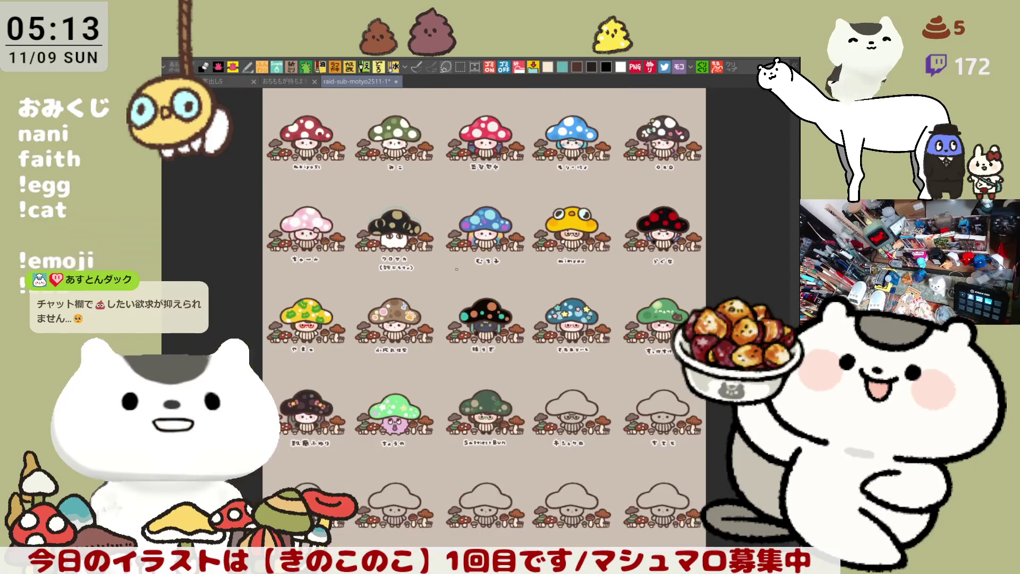
{"action": "left_click_drag", "start_coordinate": [472, 214], "coordinate": [506, 311]}
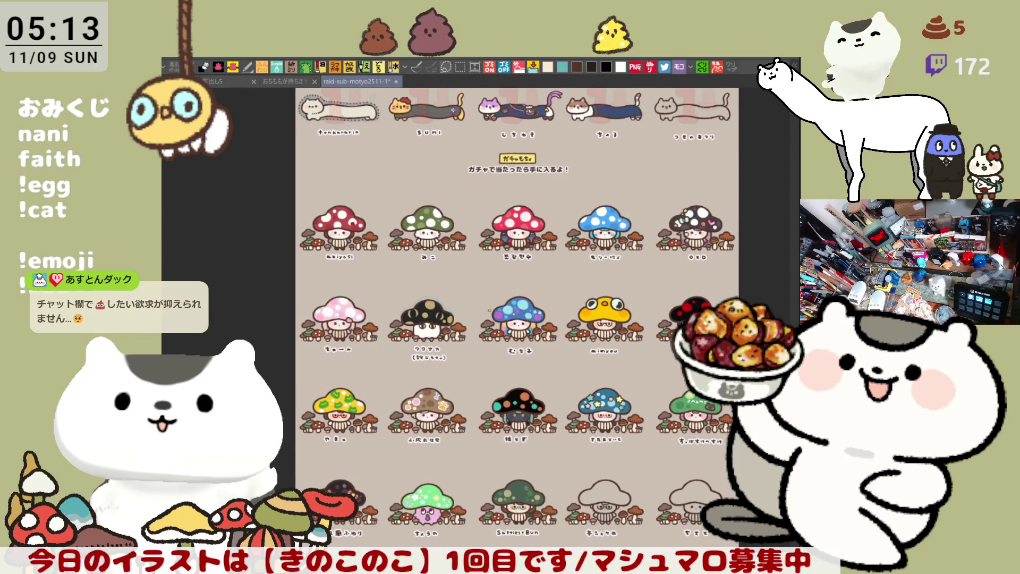
{"action": "scroll", "coordinate": [427, 324], "scroll_direction": "up", "scroll_amount": 7}
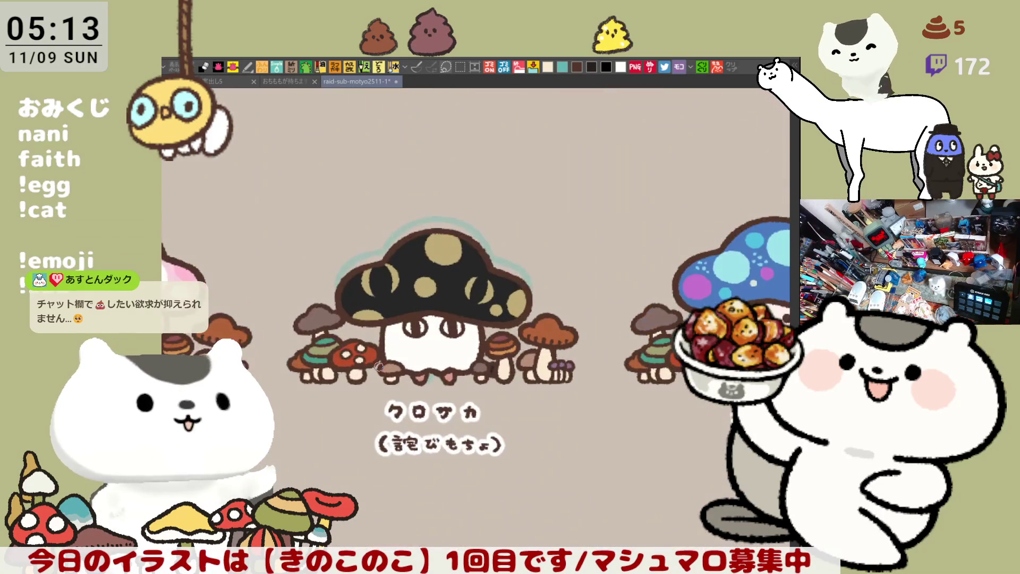
{"action": "scroll", "coordinate": [449, 371], "scroll_direction": "right", "scroll_amount": 10}
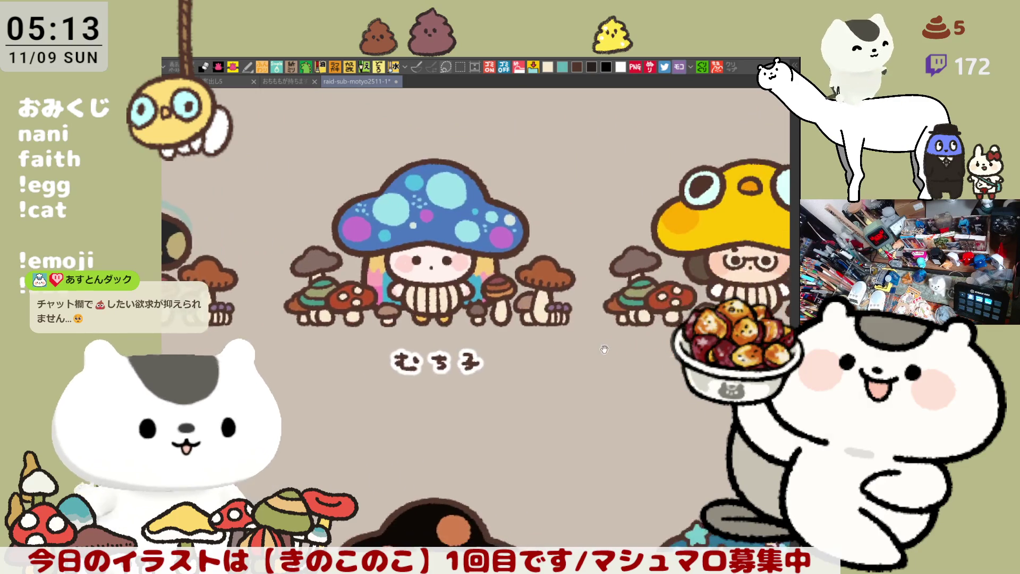
{"action": "scroll", "coordinate": [574, 337], "scroll_direction": "right", "scroll_amount": 5}
{"action": "scroll", "coordinate": [531, 340], "scroll_direction": "down", "scroll_amount": 2}
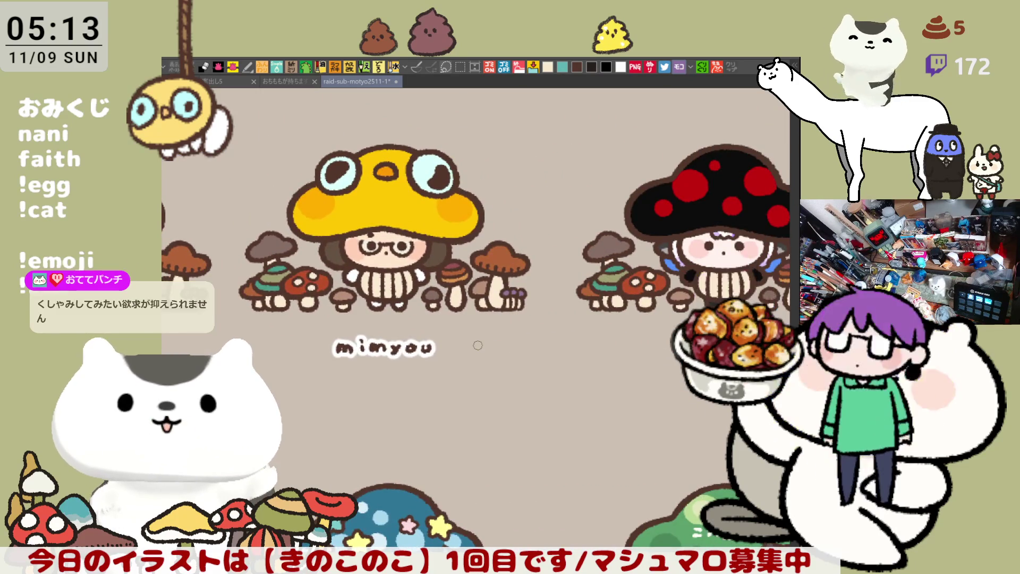
{"action": "scroll", "coordinate": [471, 351], "scroll_direction": "down", "scroll_amount": 2}
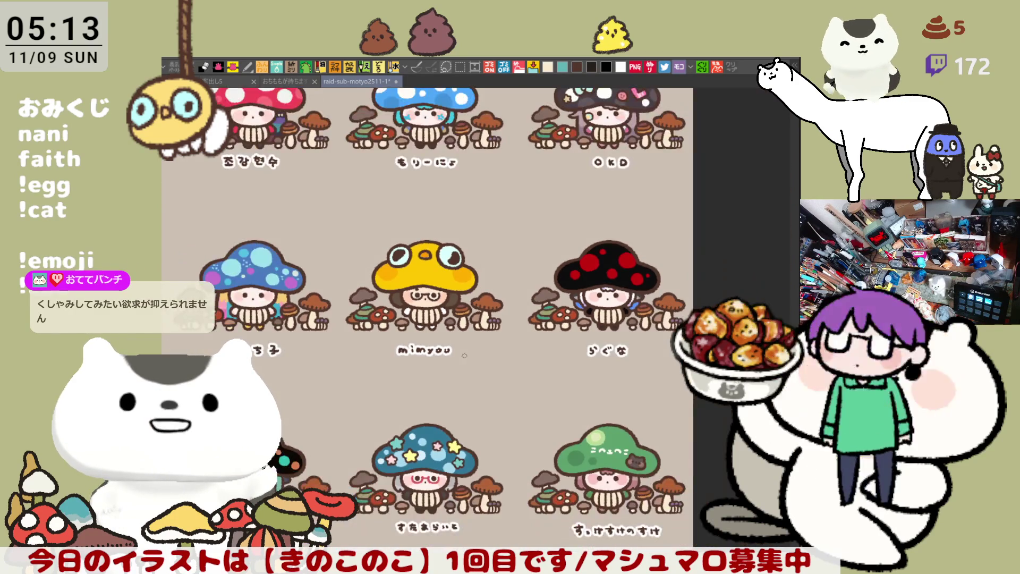
{"action": "scroll", "coordinate": [463, 356], "scroll_direction": "down", "scroll_amount": 5}
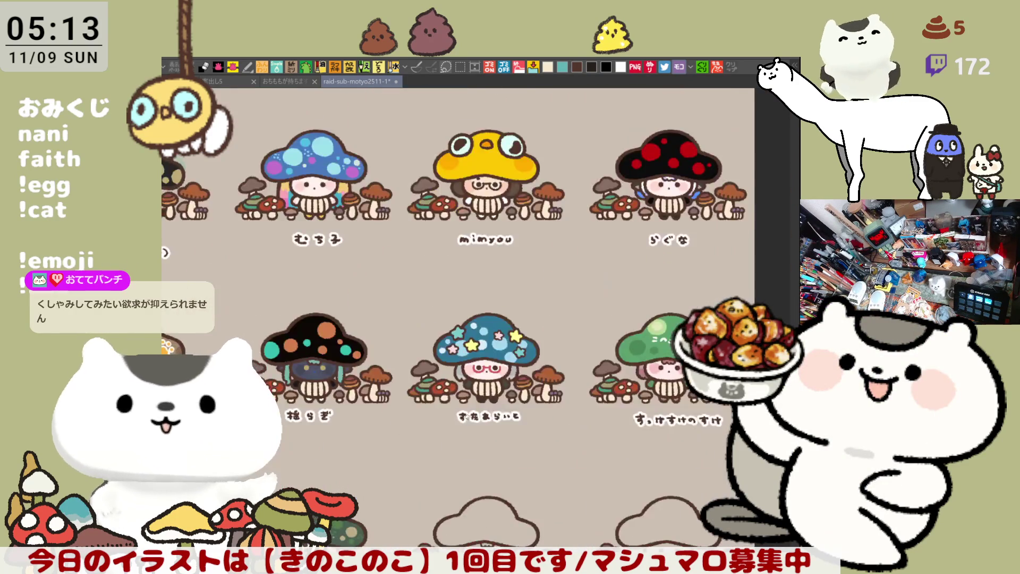
{"action": "scroll", "coordinate": [512, 302], "scroll_direction": "left", "scroll_amount": 3}
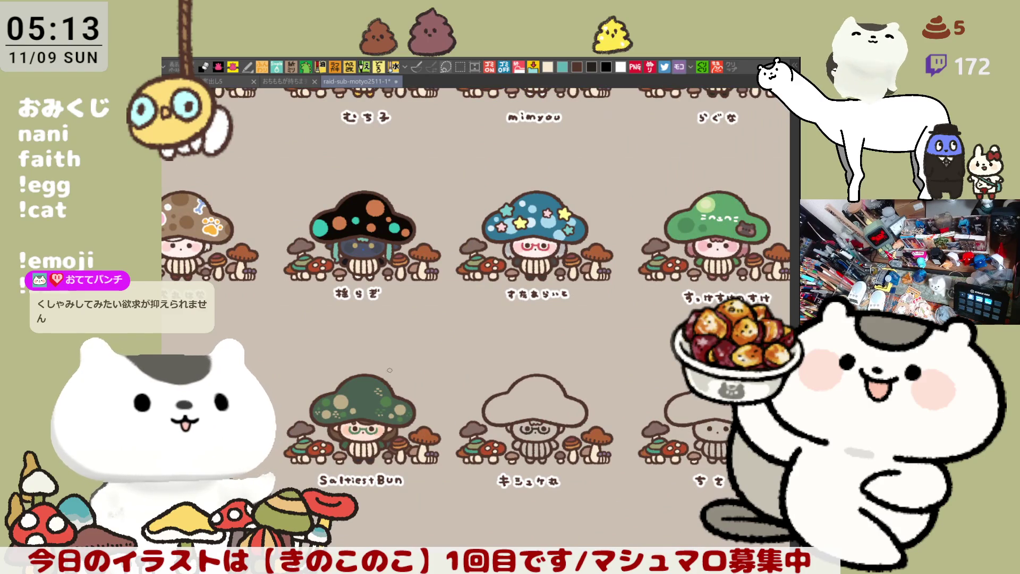
{"action": "scroll", "coordinate": [390, 370], "scroll_direction": "down", "scroll_amount": 5}
{"action": "scroll", "coordinate": [552, 462], "scroll_direction": "up", "scroll_amount": 3}
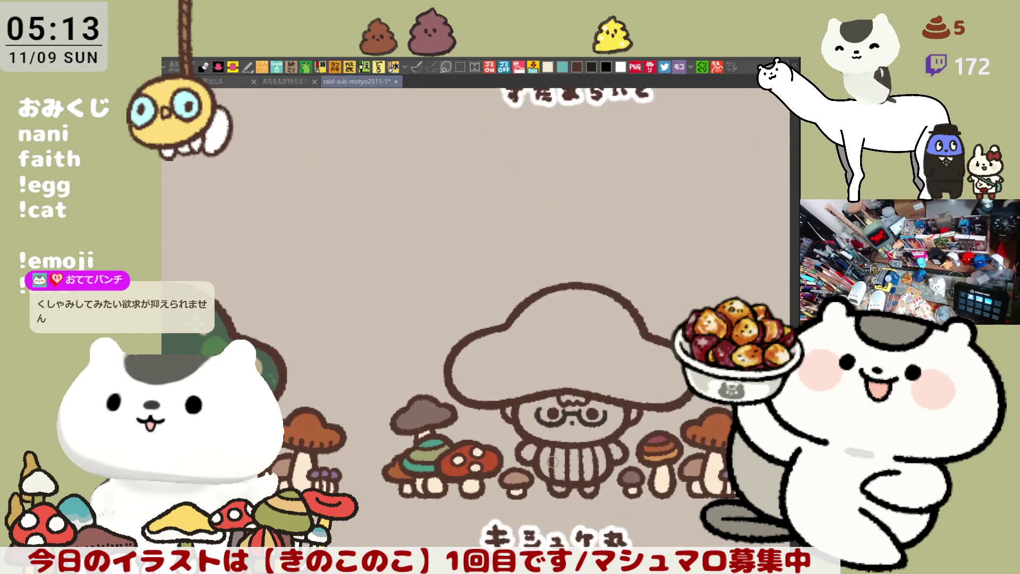
{"action": "scroll", "coordinate": [553, 462], "scroll_direction": "up", "scroll_amount": 1}
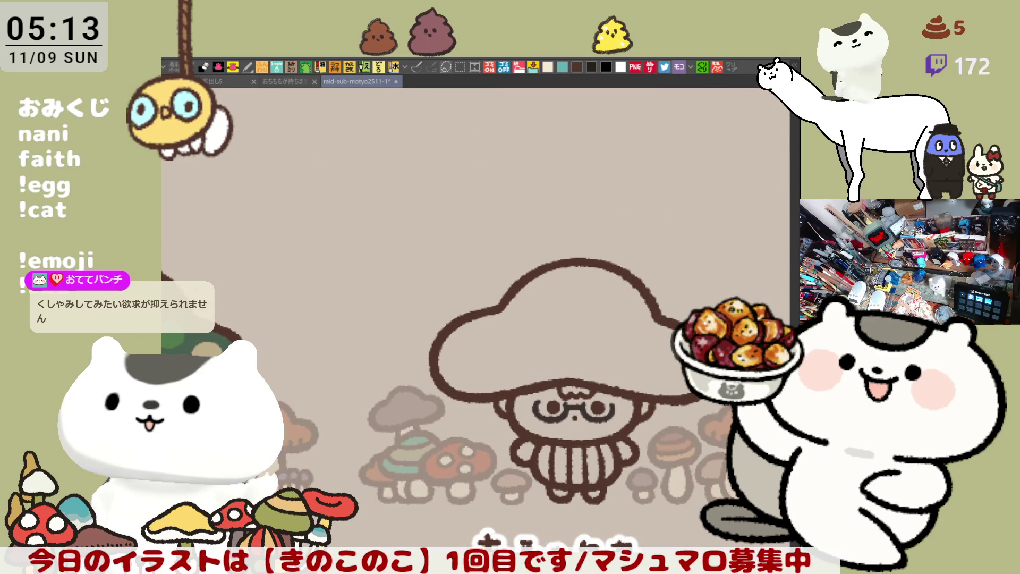
Save the subscriber sheet
{"action": "scroll", "coordinate": [599, 446], "scroll_direction": "up", "scroll_amount": 4}
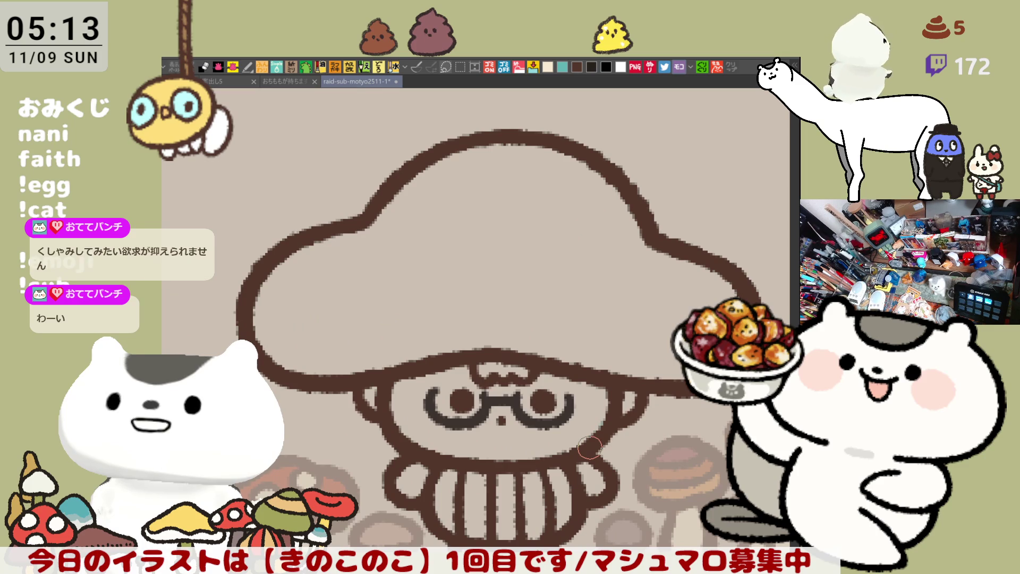
{"action": "key", "text": "ctrl+s"}
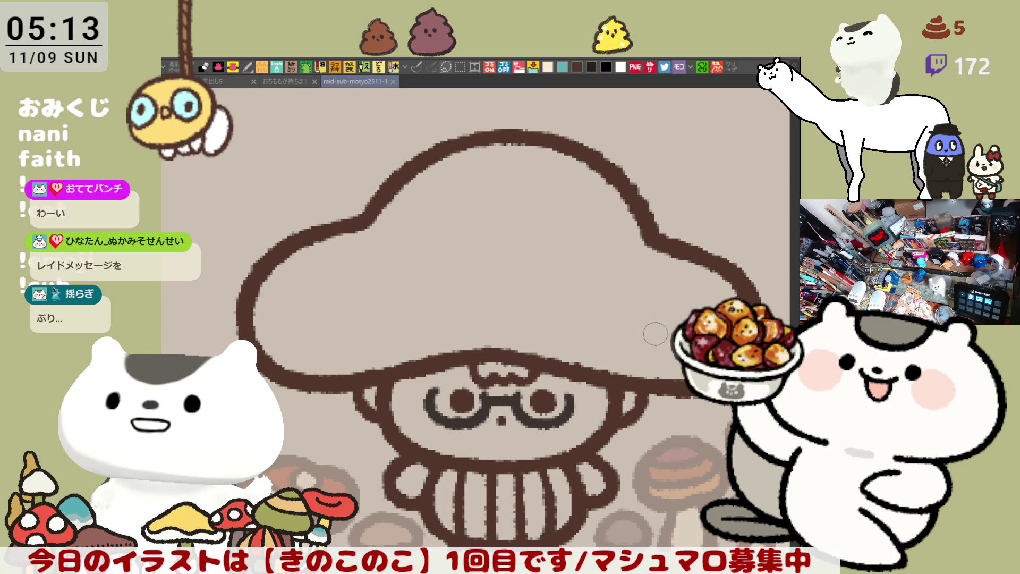
{"action": "scroll", "coordinate": [658, 375], "scroll_direction": "down", "scroll_amount": 2}
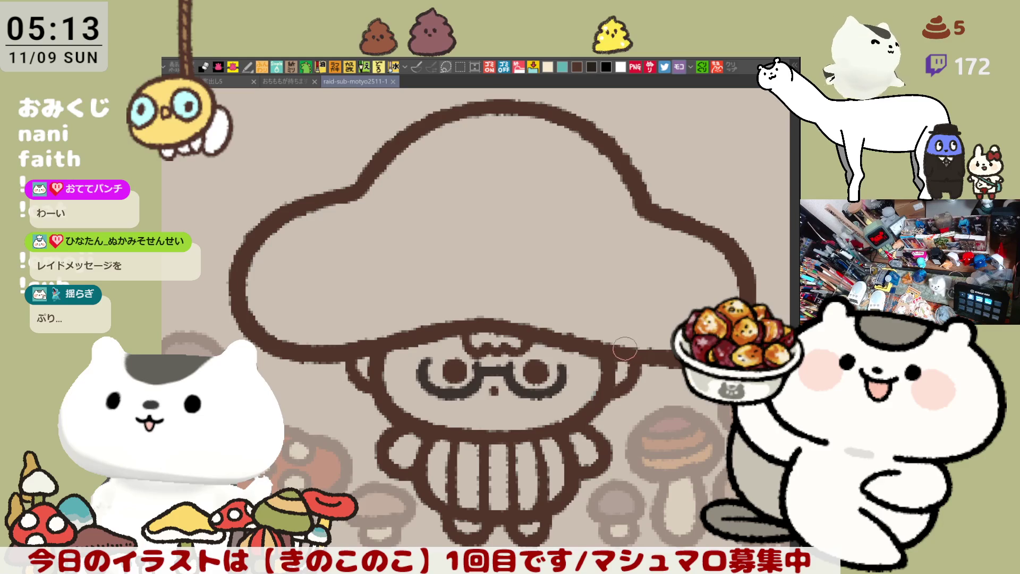
{"action": "scroll", "coordinate": [629, 349], "scroll_direction": "up", "scroll_amount": 3}
Draw the creature's left curve from above down to the cap outline, retrying until it fits
{"action": "left_click_drag", "start_coordinate": [342, 291], "coordinate": [370, 300]}
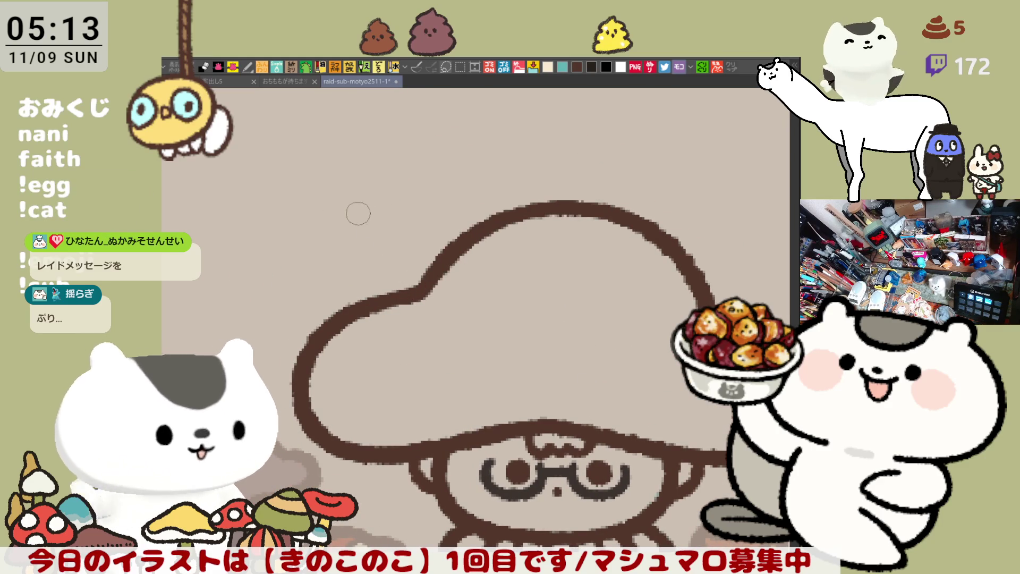
{"action": "mouse_move", "coordinate": [367, 195]}
{"action": "left_mouse_down"}
{"action": "mouse_move", "coordinate": [352, 212]}
{"action": "mouse_move", "coordinate": [375, 295]}
{"action": "left_mouse_up"}
{"action": "key", "text": "ctrl+z"}
{"action": "mouse_move", "coordinate": [365, 191]}
{"action": "left_mouse_down"}
{"action": "mouse_move", "coordinate": [361, 298]}
{"action": "mouse_move", "coordinate": [375, 292]}
{"action": "left_mouse_up"}
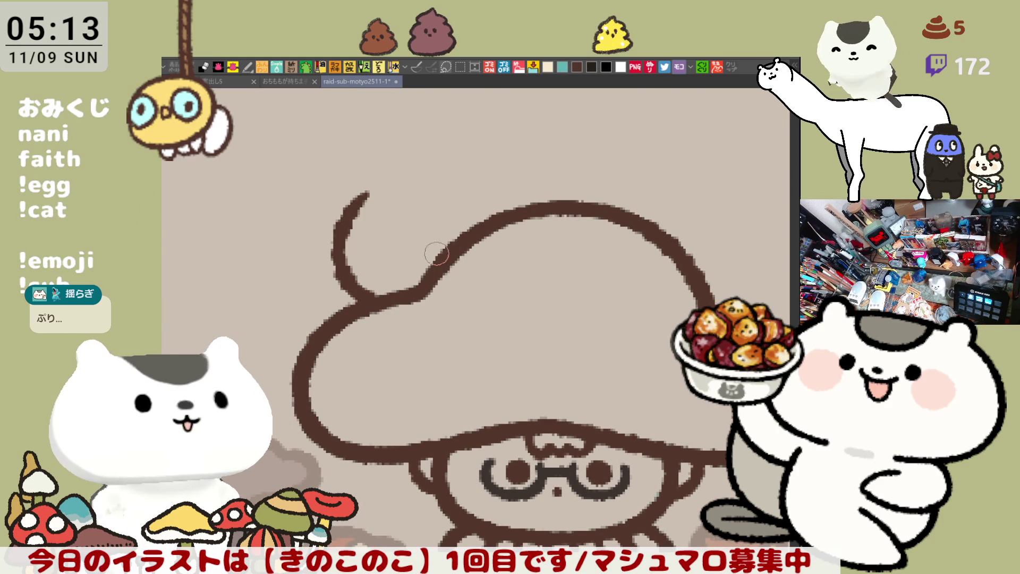
{"action": "key", "text": "ctrl+z"}
{"action": "mouse_move", "coordinate": [354, 201]}
{"action": "left_mouse_down"}
{"action": "mouse_move", "coordinate": [319, 287]}
{"action": "mouse_move", "coordinate": [343, 303]}
{"action": "left_mouse_up"}
{"action": "key", "text": "ctrl+z"}
{"action": "mouse_move", "coordinate": [358, 177]}
{"action": "left_mouse_down"}
{"action": "mouse_move", "coordinate": [345, 186]}
{"action": "mouse_move", "coordinate": [319, 287]}
{"action": "mouse_move", "coordinate": [373, 295]}
{"action": "left_mouse_up"}
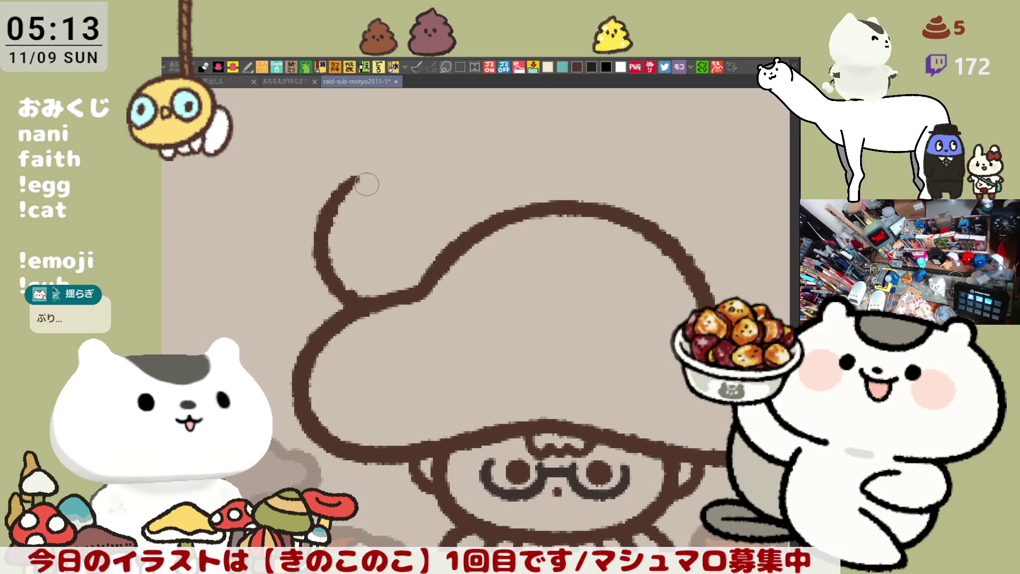
{"action": "key", "text": "ctrl+z"}
{"action": "left_click_drag", "start_coordinate": [341, 193], "coordinate": [374, 300]}
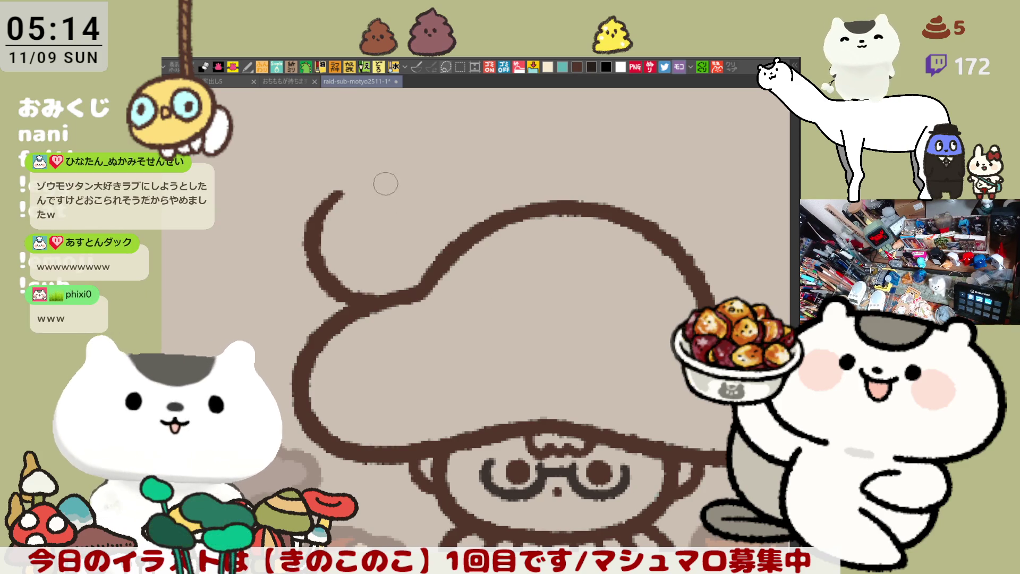
{"action": "key", "text": "ctrl+z"}
{"action": "mouse_move", "coordinate": [353, 175]}
{"action": "left_mouse_down"}
{"action": "mouse_move", "coordinate": [319, 210]}
{"action": "mouse_move", "coordinate": [391, 295]}
{"action": "left_mouse_up"}
{"action": "key", "text": "ctrl+z"}
{"action": "mouse_move", "coordinate": [348, 176]}
{"action": "left_mouse_down"}
{"action": "mouse_move", "coordinate": [321, 278]}
{"action": "mouse_move", "coordinate": [367, 275]}
{"action": "left_mouse_up"}
{"action": "key", "text": "ctrl+z"}
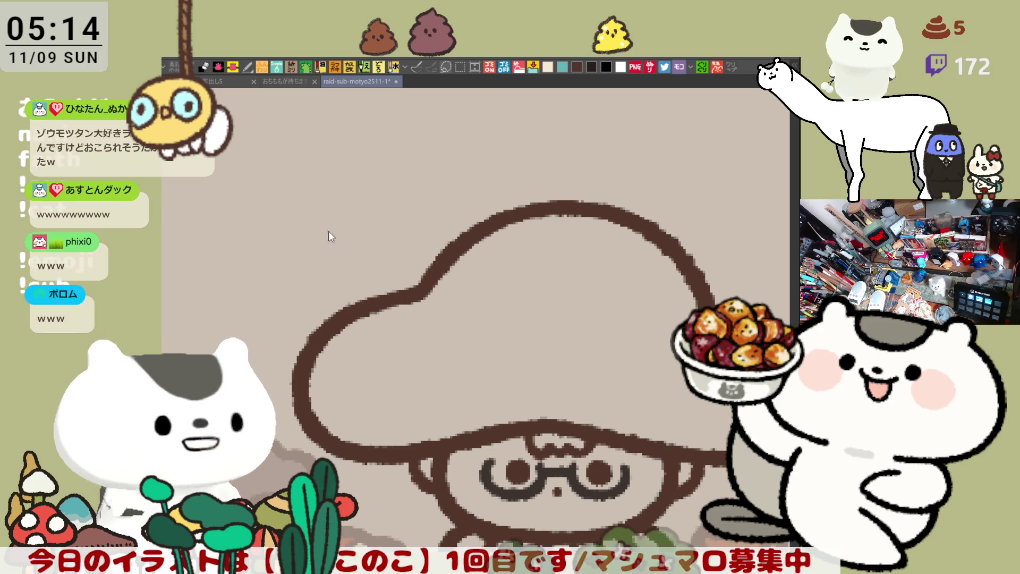
{"action": "left_click_drag", "start_coordinate": [336, 179], "coordinate": [367, 303]}
Extend the outline into a longer hook over the top and thicken the left curve
{"action": "left_click_drag", "start_coordinate": [331, 184], "coordinate": [417, 158]}
{"action": "key", "text": "ctrl+z"}
{"action": "mouse_move", "coordinate": [322, 194]}
{"action": "left_mouse_down"}
{"action": "mouse_move", "coordinate": [403, 155]}
{"action": "mouse_move", "coordinate": [432, 157]}
{"action": "left_mouse_up"}
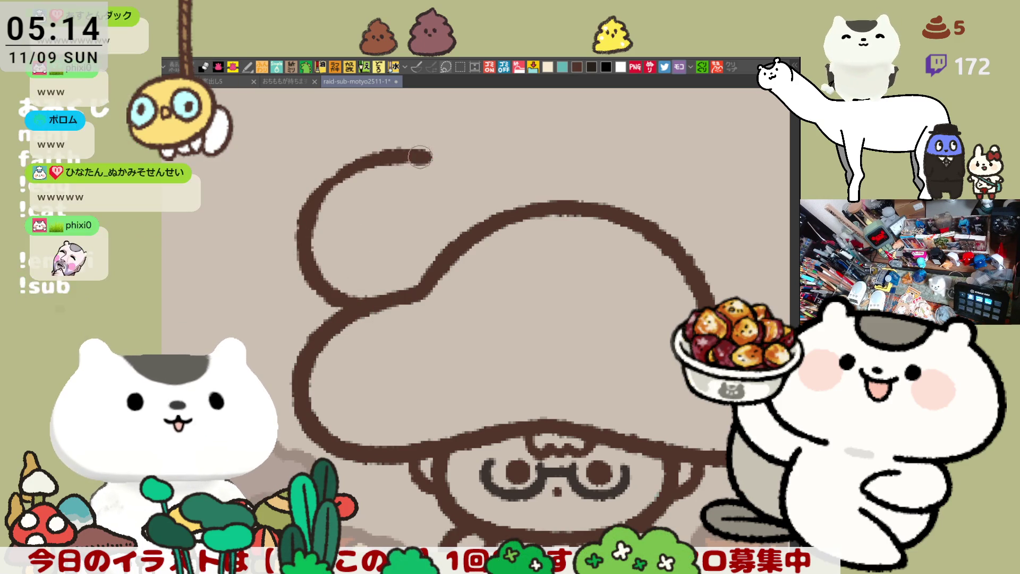
{"action": "left_click_drag", "start_coordinate": [316, 229], "coordinate": [312, 259]}
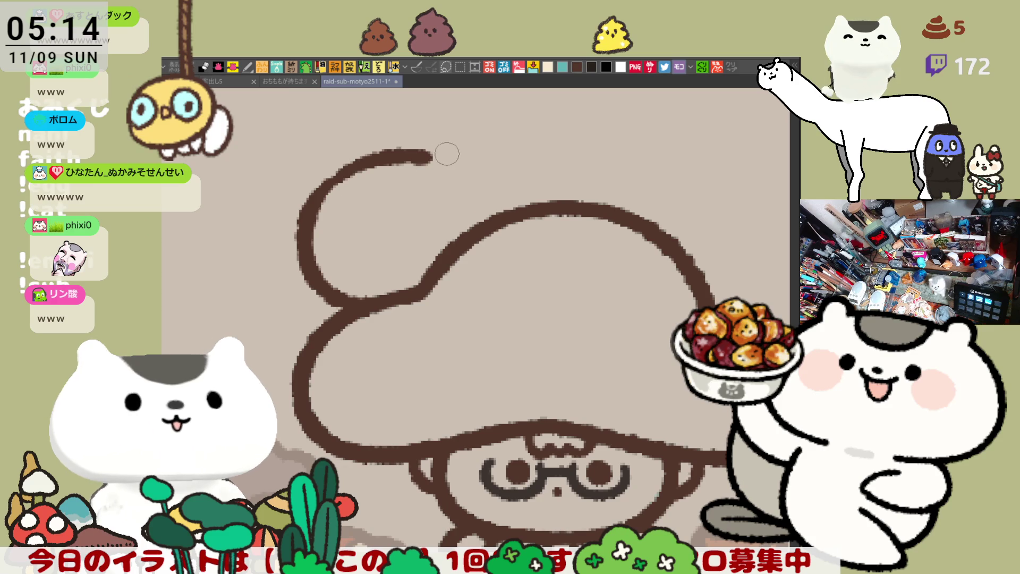
{"action": "left_click_drag", "start_coordinate": [434, 160], "coordinate": [471, 194]}
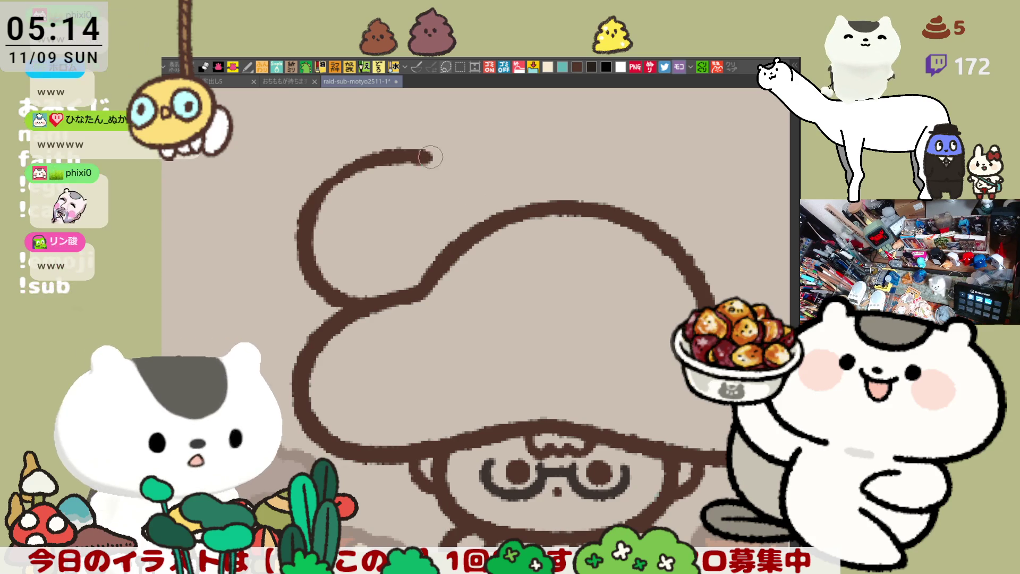
{"action": "left_click_drag", "start_coordinate": [438, 159], "coordinate": [491, 218]}
{"action": "key", "text": "ctrl+z"}
{"action": "key", "text": "ctrl+z"}
Draw the curve joining the creature's head down to the cap, retrying until it looks right
{"action": "left_click_drag", "start_coordinate": [423, 155], "coordinate": [494, 228]}
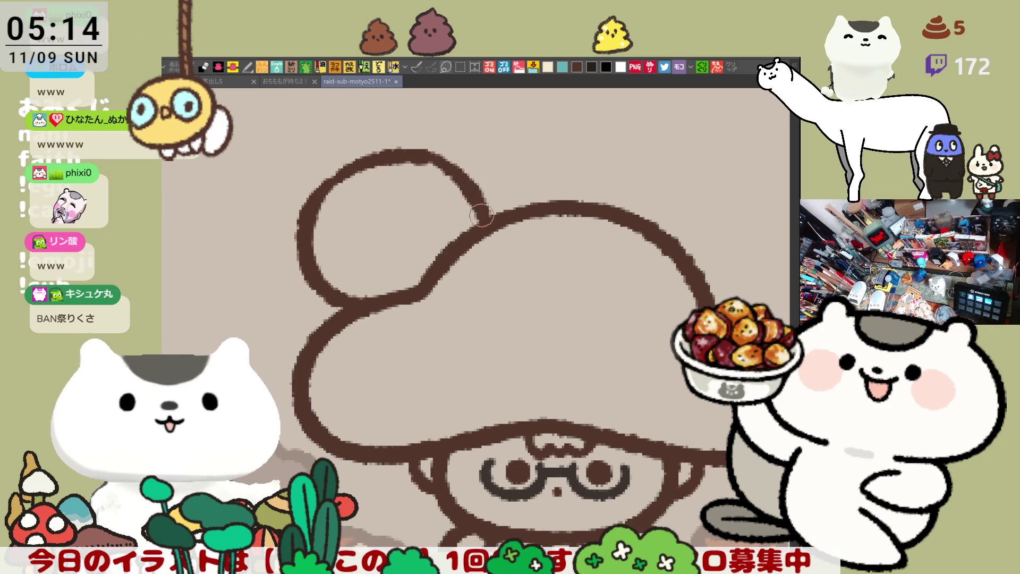
{"action": "key", "text": "ctrl+z"}
{"action": "left_click_drag", "start_coordinate": [425, 156], "coordinate": [495, 229]}
{"action": "key", "text": "ctrl+z"}
{"action": "left_click_drag", "start_coordinate": [434, 159], "coordinate": [492, 226]}
{"action": "key", "text": "ctrl+z"}
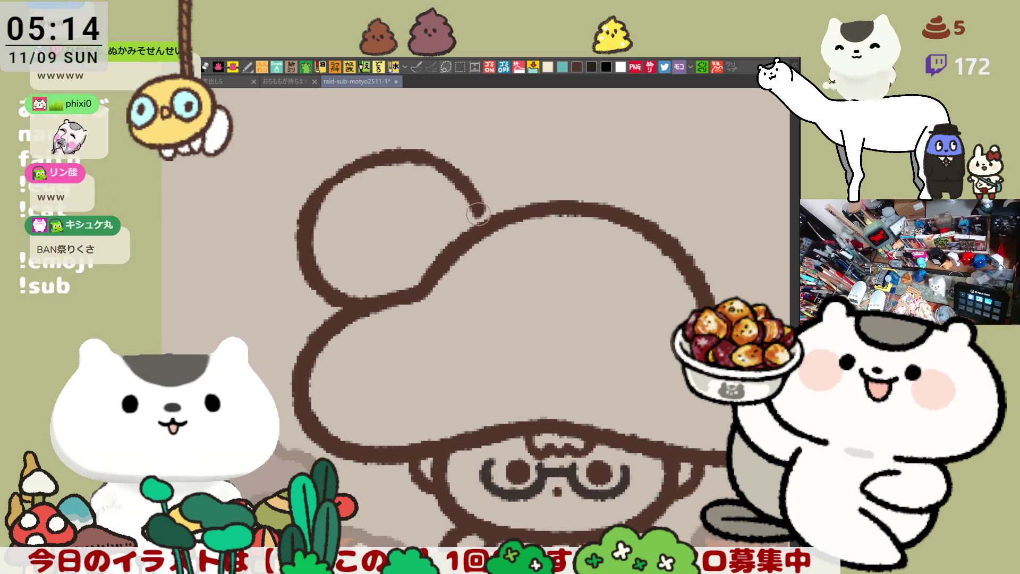
{"action": "left_click_drag", "start_coordinate": [425, 157], "coordinate": [481, 220]}
{"action": "key", "text": "ctrl+z"}
{"action": "left_click_drag", "start_coordinate": [414, 157], "coordinate": [491, 226]}
{"action": "key", "text": "ctrl+z"}
{"action": "mouse_move", "coordinate": [420, 155]}
{"action": "left_mouse_down"}
{"action": "mouse_move", "coordinate": [471, 182]}
{"action": "mouse_move", "coordinate": [475, 209]}
{"action": "left_mouse_up"}
{"action": "key", "text": "ctrl+z"}
{"action": "mouse_move", "coordinate": [428, 156]}
{"action": "left_mouse_down"}
{"action": "mouse_move", "coordinate": [473, 191]}
{"action": "mouse_move", "coordinate": [487, 218]}
{"action": "left_mouse_up"}
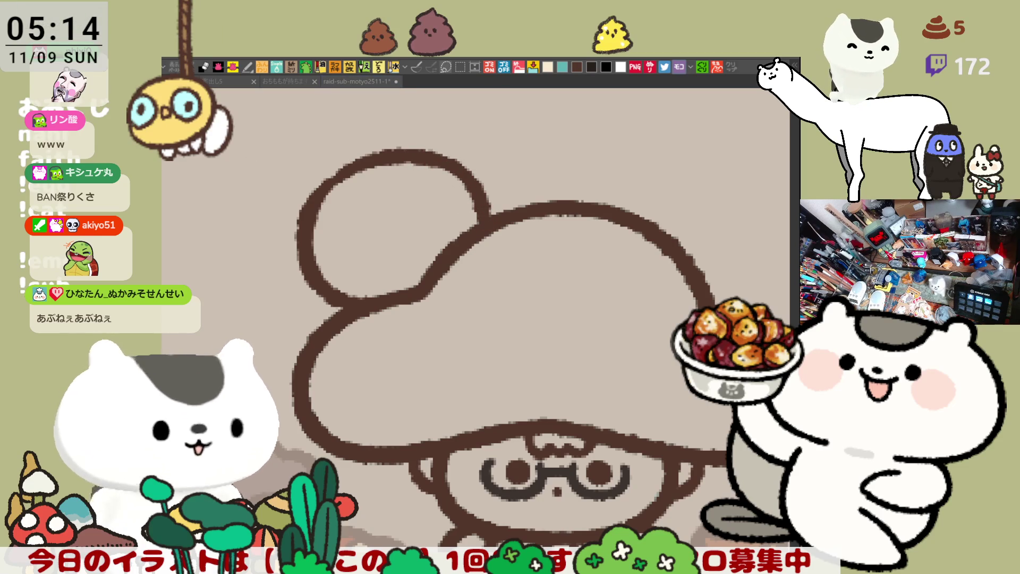
Draw a stem rising above the creature's head, retrying the stroke
{"action": "scroll", "coordinate": [355, 165], "scroll_direction": "up", "scroll_amount": 2}
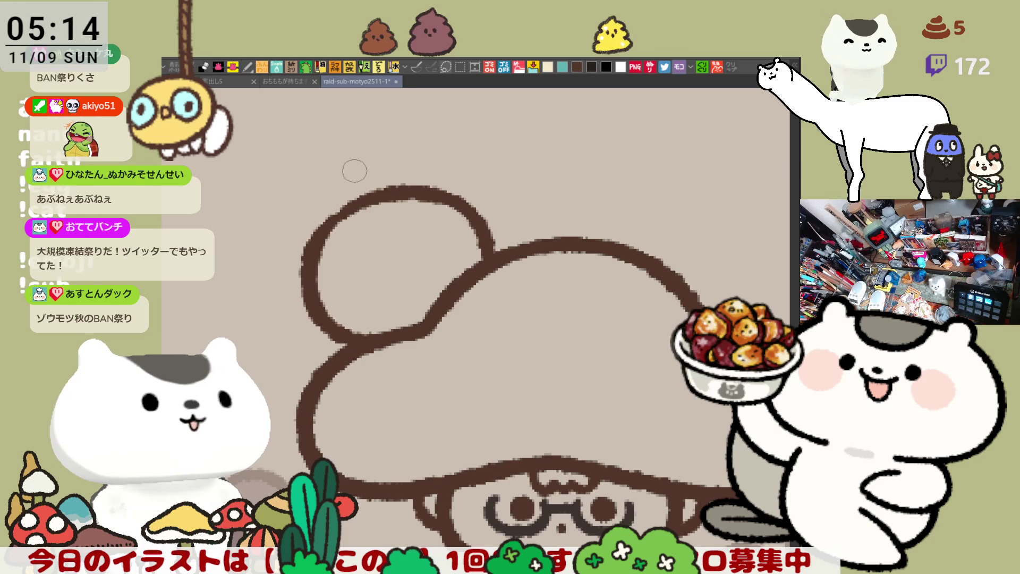
{"action": "mouse_move", "coordinate": [343, 210]}
{"action": "left_mouse_down"}
{"action": "mouse_move", "coordinate": [340, 192]}
{"action": "mouse_move", "coordinate": [369, 177]}
{"action": "left_mouse_up"}
{"action": "key", "text": "ctrl+z"}
{"action": "key", "text": "ctrl+z"}
{"action": "mouse_move", "coordinate": [344, 212]}
{"action": "left_mouse_down"}
{"action": "mouse_move", "coordinate": [346, 162]}
{"action": "mouse_move", "coordinate": [424, 184]}
{"action": "mouse_move", "coordinate": [372, 133]}
{"action": "mouse_move", "coordinate": [393, 139]}
{"action": "left_mouse_up"}
{"action": "key", "text": "ctrl+z"}
{"action": "key", "text": "ctrl+z"}
{"action": "key", "text": "ctrl+z"}
{"action": "key", "text": "ctrl+z"}
{"action": "mouse_move", "coordinate": [373, 181]}
{"action": "left_mouse_down"}
{"action": "mouse_move", "coordinate": [391, 141]}
{"action": "mouse_move", "coordinate": [412, 146]}
{"action": "mouse_move", "coordinate": [423, 169]}
{"action": "mouse_move", "coordinate": [384, 130]}
{"action": "mouse_move", "coordinate": [409, 131]}
{"action": "mouse_move", "coordinate": [407, 159]}
{"action": "mouse_move", "coordinate": [401, 133]}
{"action": "mouse_move", "coordinate": [379, 122]}
{"action": "left_mouse_up"}
{"action": "key", "text": "ctrl+z"}
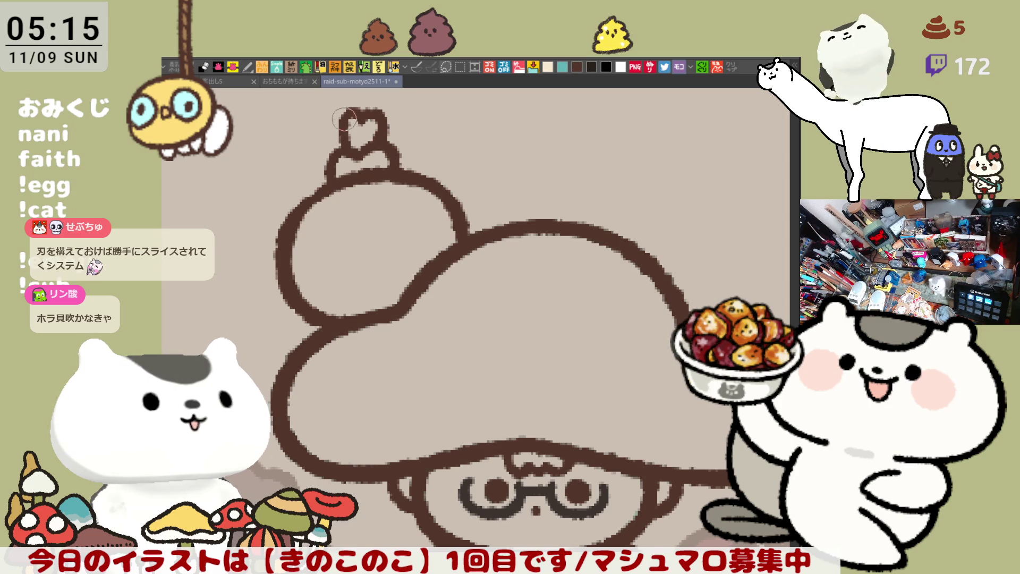
Dot the creature's two eyes, add a small o mouth, and paint two teal paws
{"action": "left_click_drag", "start_coordinate": [338, 243], "coordinate": [363, 222]}
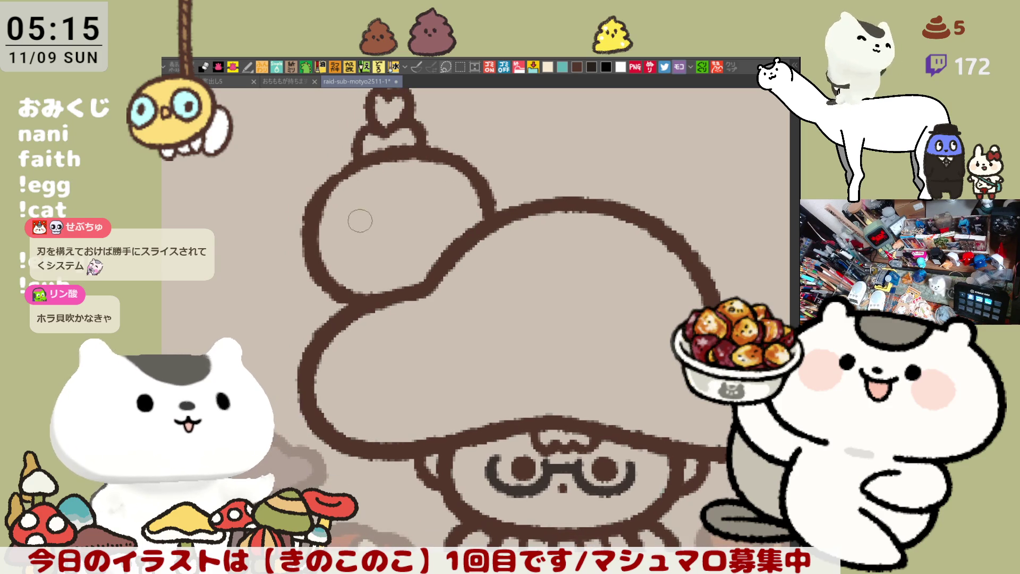
{"action": "left_click", "coordinate": [366, 218]}
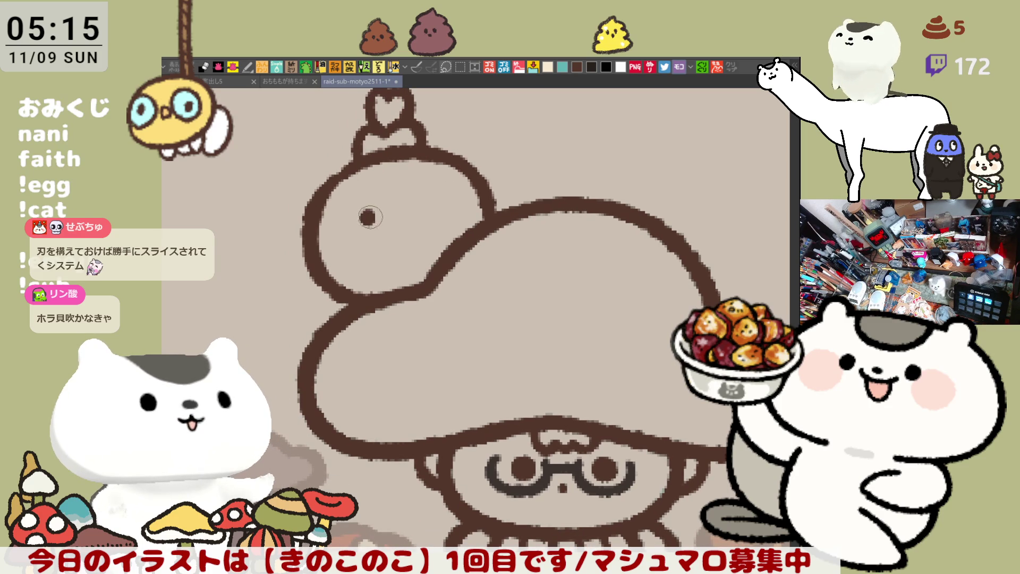
{"action": "left_click", "coordinate": [418, 204]}
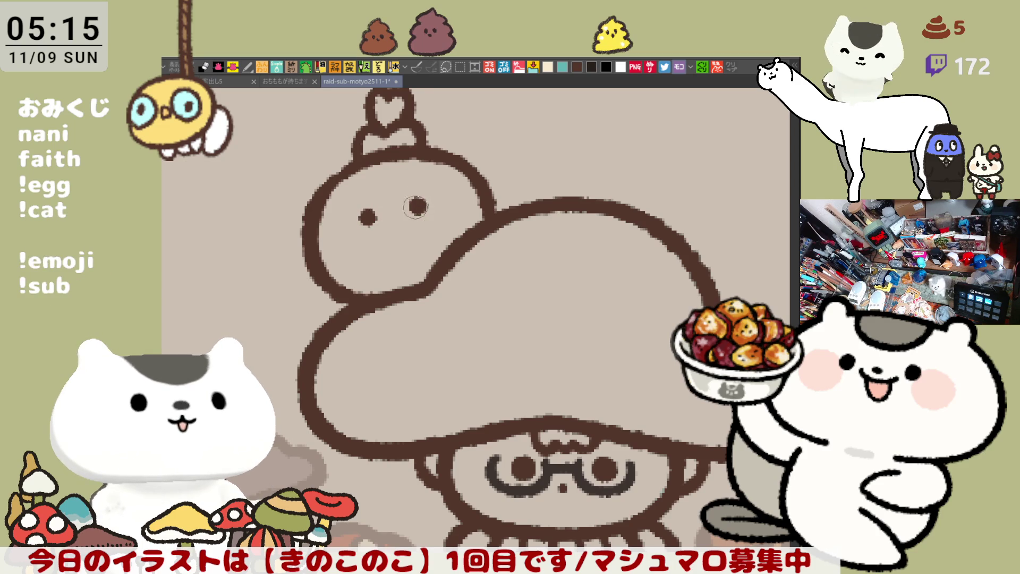
{"action": "left_click_drag", "start_coordinate": [394, 207], "coordinate": [392, 207]}
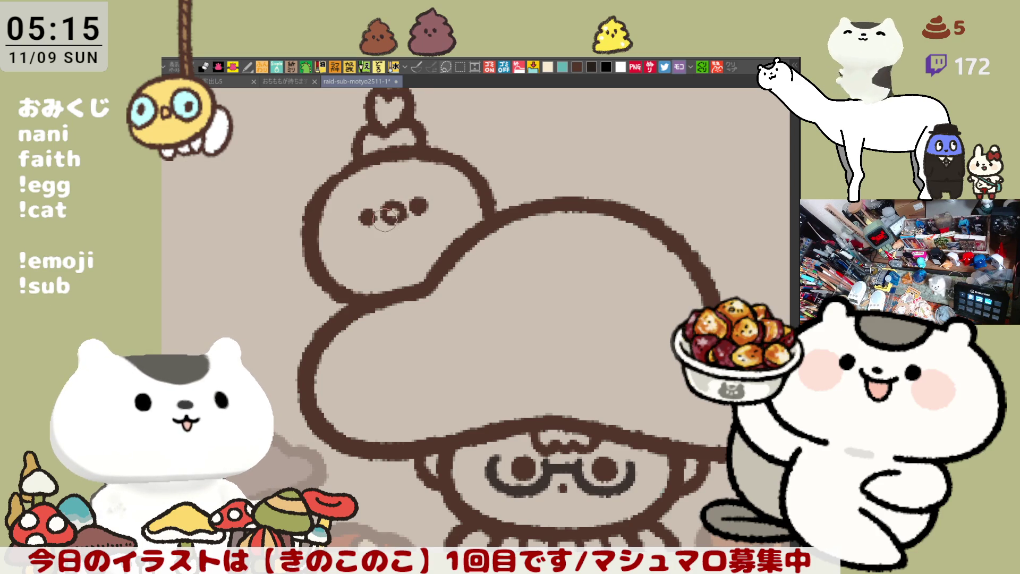
{"action": "mouse_move", "coordinate": [396, 291]}
{"action": "left_mouse_down"}
{"action": "mouse_move", "coordinate": [420, 290]}
{"action": "mouse_move", "coordinate": [398, 296]}
{"action": "mouse_move", "coordinate": [406, 292]}
{"action": "mouse_move", "coordinate": [389, 280]}
{"action": "mouse_move", "coordinate": [426, 286]}
{"action": "left_mouse_up"}
{"action": "mouse_move", "coordinate": [322, 319]}
{"action": "left_mouse_down"}
{"action": "mouse_move", "coordinate": [339, 307]}
{"action": "mouse_move", "coordinate": [359, 314]}
{"action": "mouse_move", "coordinate": [336, 330]}
{"action": "mouse_move", "coordinate": [359, 316]}
{"action": "mouse_move", "coordinate": [351, 298]}
{"action": "mouse_move", "coordinate": [330, 301]}
{"action": "mouse_move", "coordinate": [356, 319]}
{"action": "mouse_move", "coordinate": [332, 330]}
{"action": "left_mouse_up"}
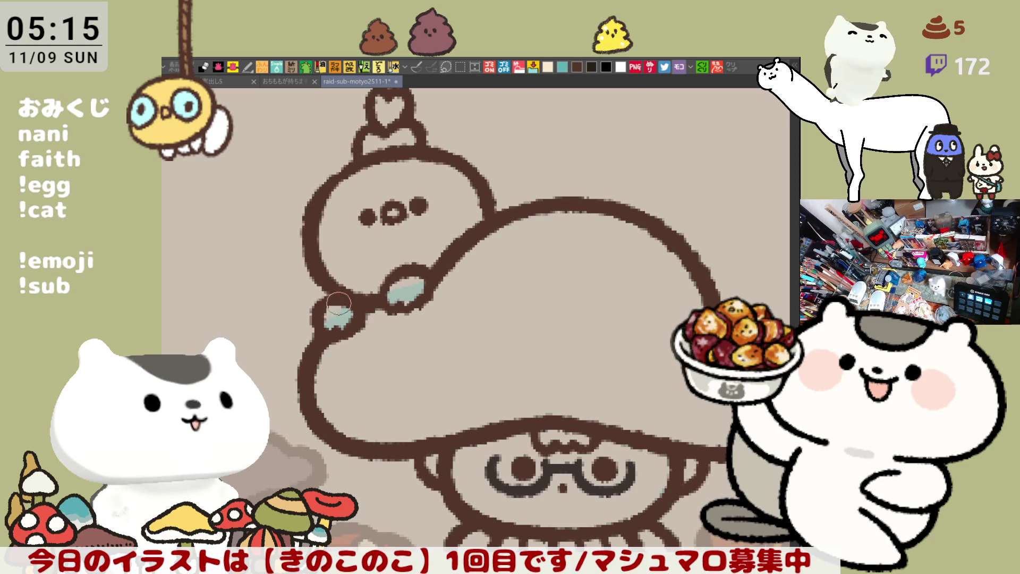
{"action": "key", "text": "ctrl+minus"}
{"action": "key", "text": "ctrl+minus"}
{"action": "key", "text": "ctrl+minus"}
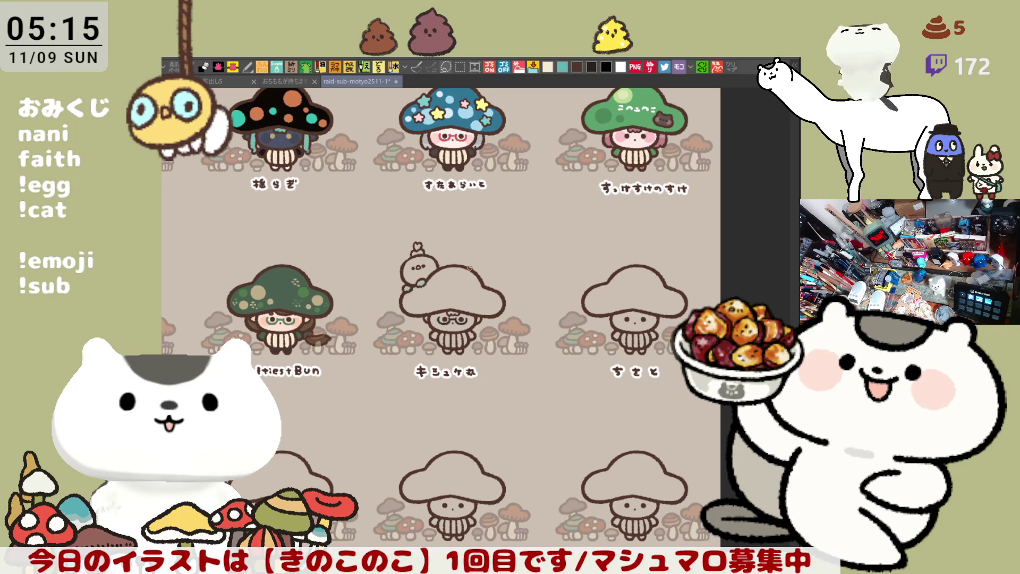
Draw a small animal outline left of the creature's head, extending it down to the paw
{"action": "key", "text": "ctrl+plus"}
{"action": "key", "text": "ctrl+plus"}
{"action": "key", "text": "ctrl+plus"}
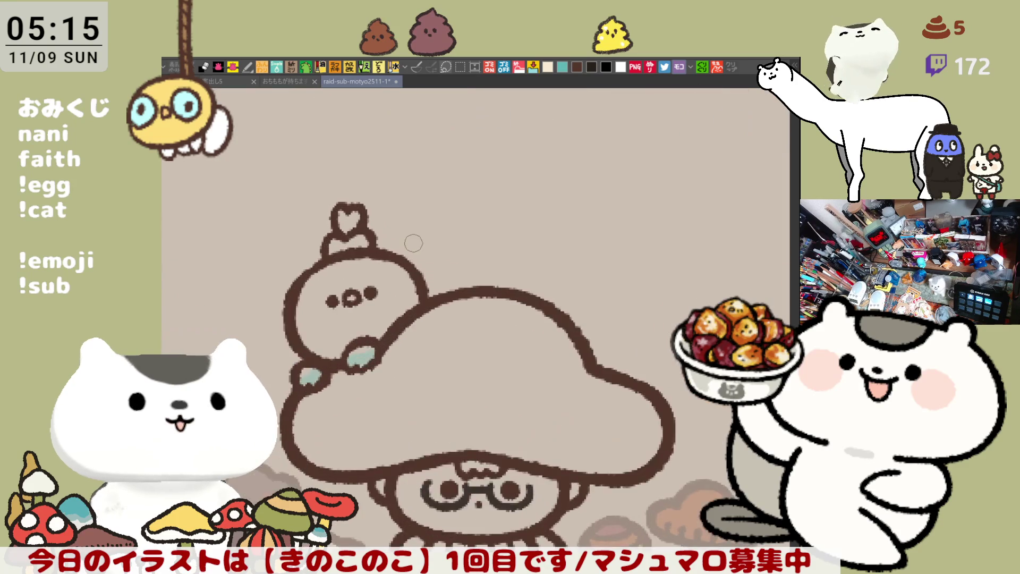
{"action": "scroll", "coordinate": [413, 244], "scroll_direction": "down", "scroll_amount": 5}
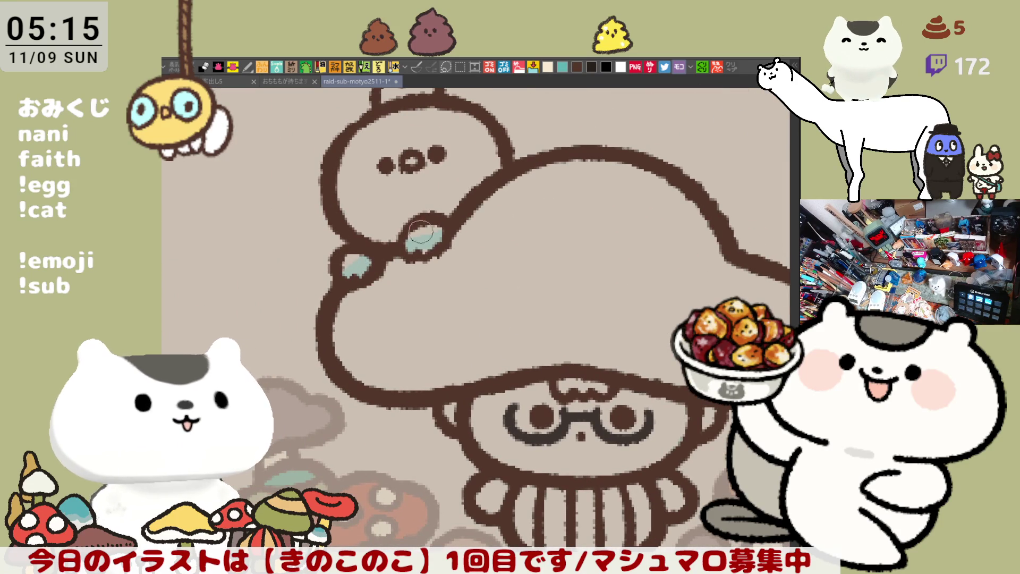
{"action": "scroll", "coordinate": [510, 211], "scroll_direction": "up", "scroll_amount": 3}
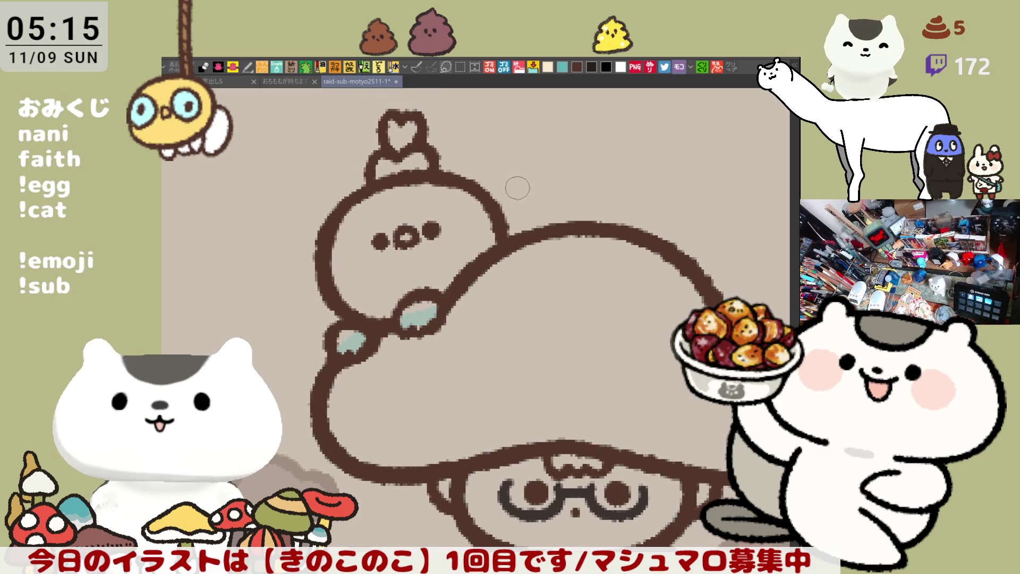
{"action": "mouse_move", "coordinate": [434, 177]}
{"action": "left_mouse_down"}
{"action": "mouse_move", "coordinate": [578, 203]}
{"action": "mouse_move", "coordinate": [632, 309]}
{"action": "left_mouse_up"}
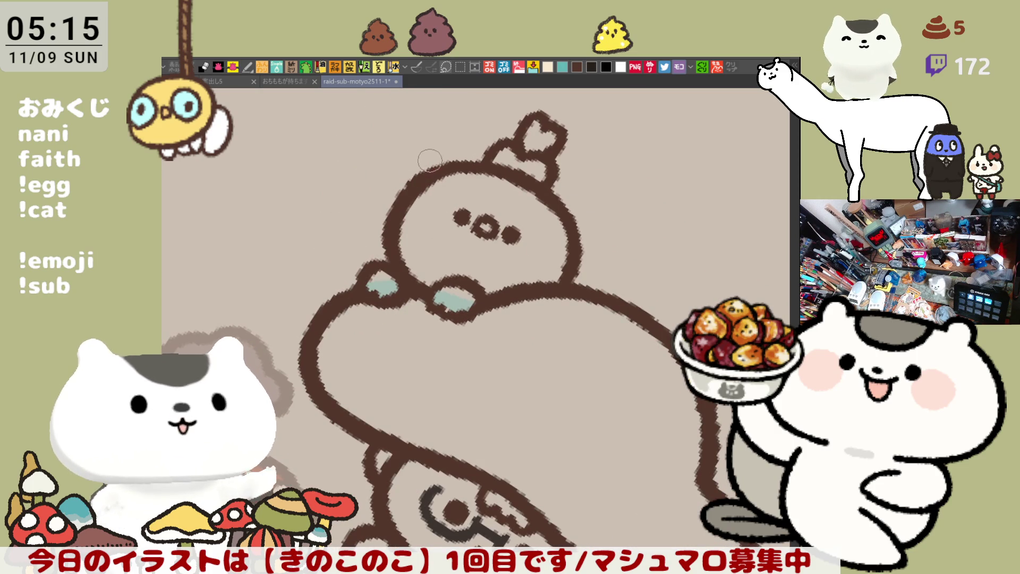
{"action": "key", "text": "minus"}
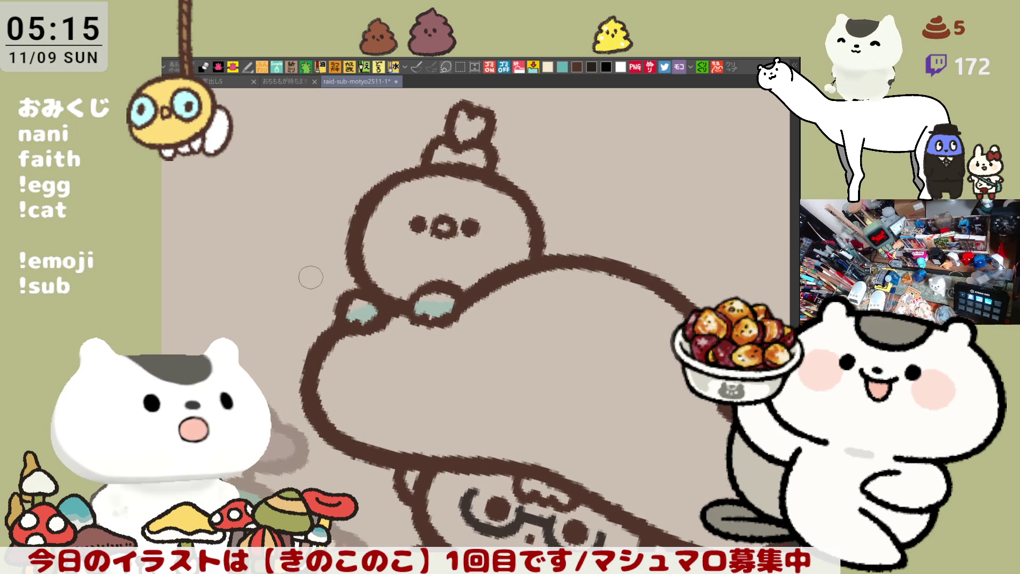
{"action": "left_click_drag", "start_coordinate": [296, 281], "coordinate": [351, 259]}
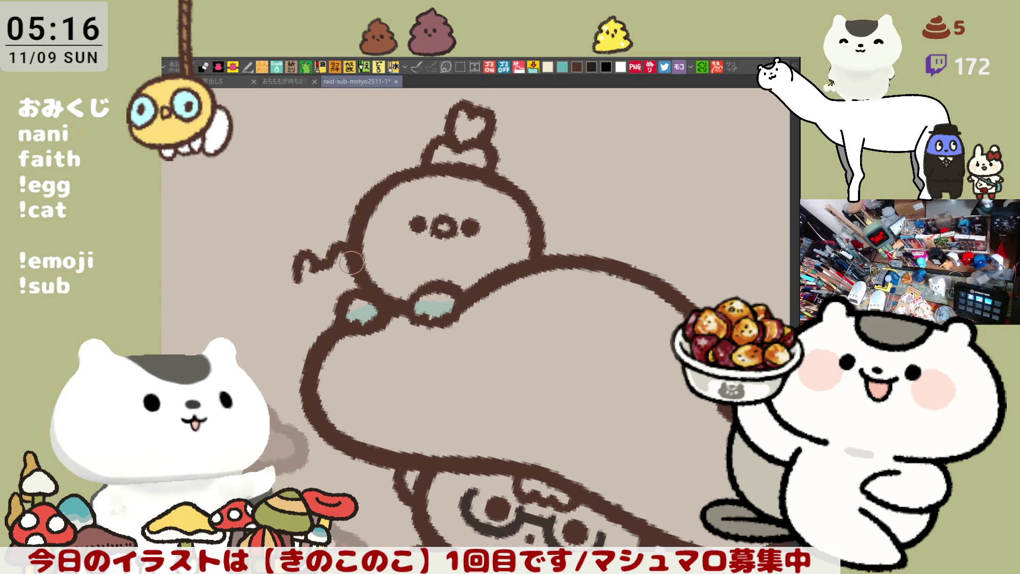
{"action": "mouse_move", "coordinate": [296, 282]}
{"action": "left_mouse_down"}
{"action": "mouse_move", "coordinate": [285, 289]}
{"action": "mouse_move", "coordinate": [335, 314]}
{"action": "mouse_move", "coordinate": [297, 277]}
{"action": "mouse_move", "coordinate": [328, 312]}
{"action": "left_mouse_up"}
{"action": "key", "text": "ctrl+z"}
Redraw the small animal's outline slightly wider on its left side
{"action": "left_click_drag", "start_coordinate": [295, 272], "coordinate": [327, 317]}
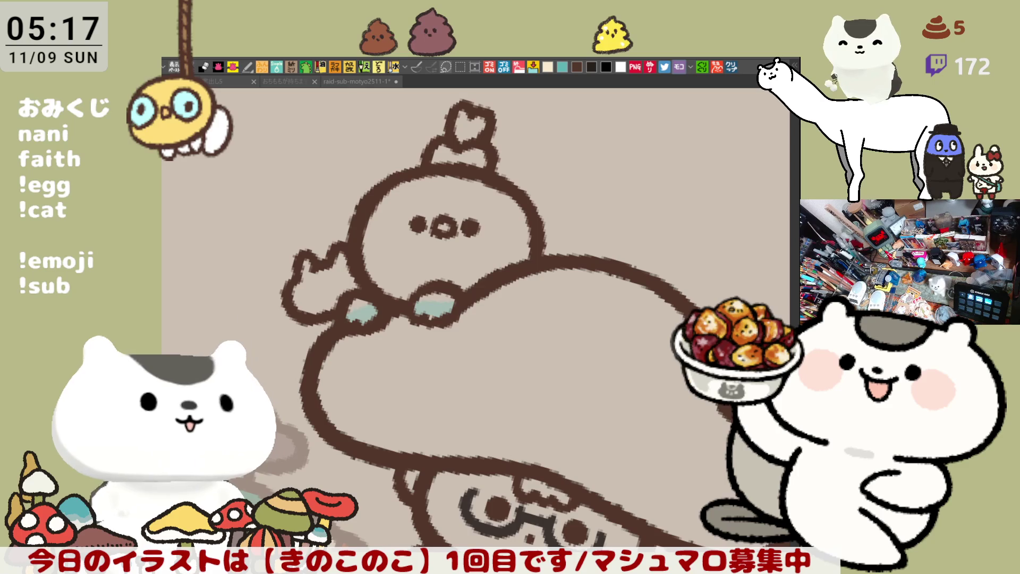
Zoom in on the small eared animal beside the creature
{"action": "scroll", "coordinate": [405, 324], "scroll_direction": "up", "scroll_amount": 3}
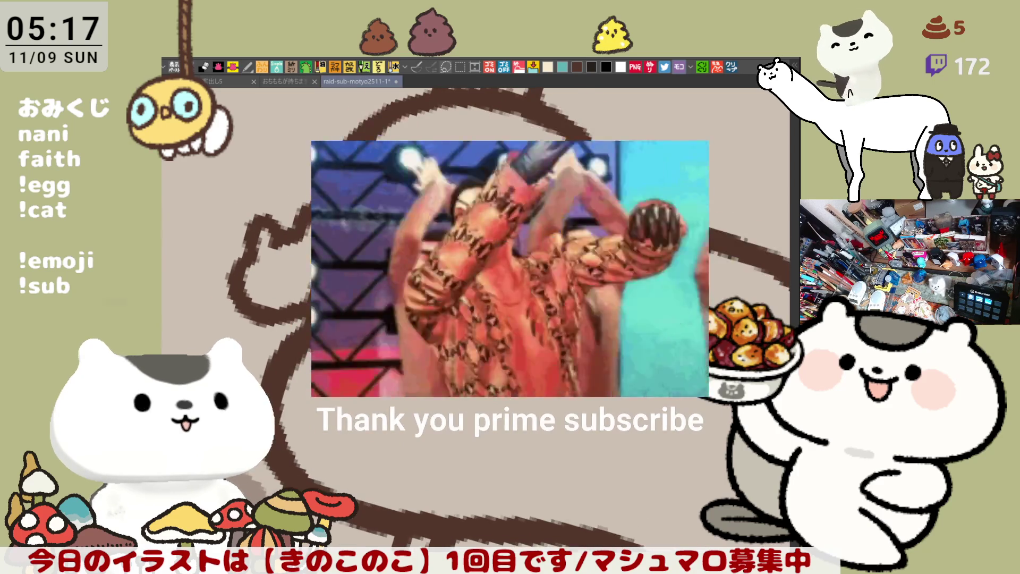
{"action": "scroll", "coordinate": [305, 270], "scroll_direction": "up", "scroll_amount": 2}
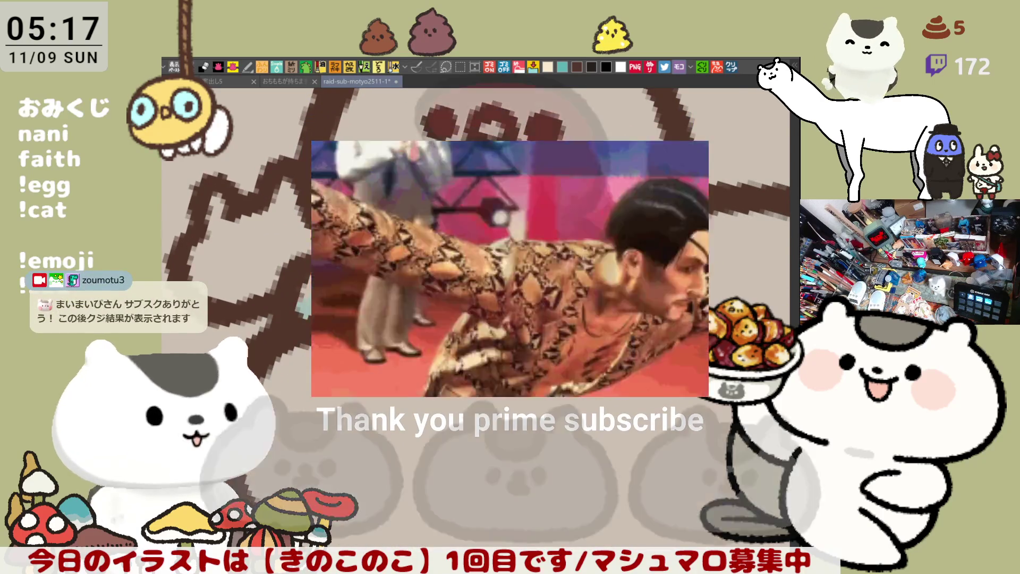
{"action": "scroll", "coordinate": [305, 270], "scroll_direction": "up", "scroll_amount": 2}
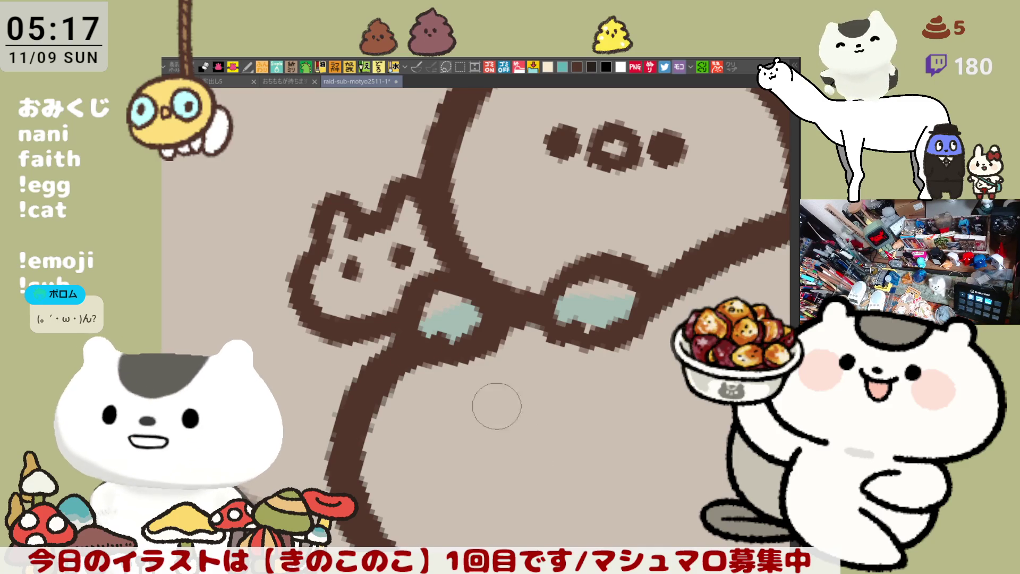
Draw the small dog's tiny mouth between its eyes, undoing and redrawing it as a darker mark
{"action": "left_click_drag", "start_coordinate": [528, 446], "coordinate": [574, 473]}
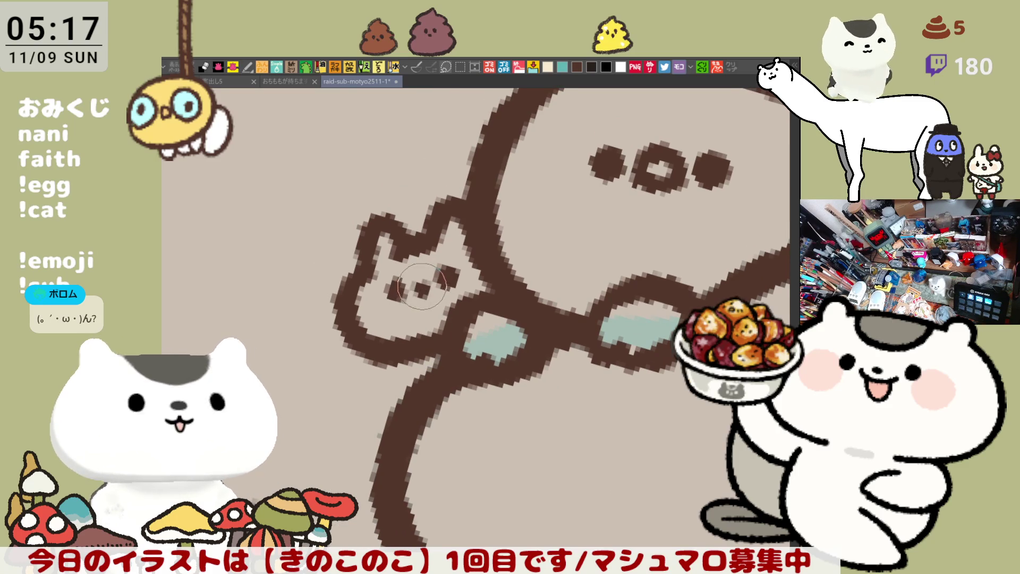
{"action": "mouse_move", "coordinate": [391, 285]}
{"action": "left_mouse_down"}
{"action": "mouse_move", "coordinate": [425, 282]}
{"action": "mouse_move", "coordinate": [420, 298]}
{"action": "left_mouse_up"}
{"action": "key", "text": "ctrl+z"}
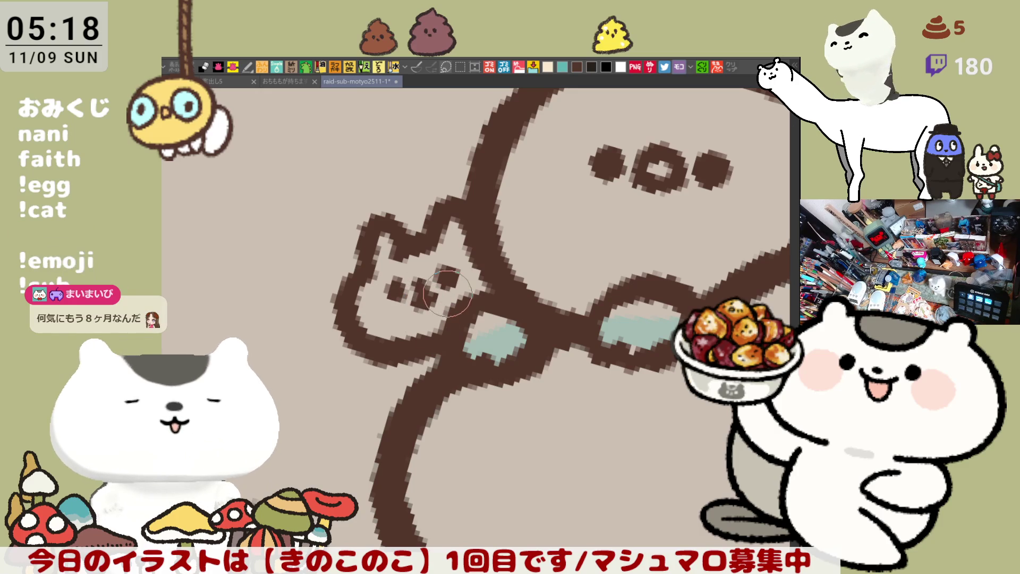
{"action": "mouse_move", "coordinate": [419, 306]}
{"action": "left_mouse_down"}
{"action": "mouse_move", "coordinate": [422, 289]}
{"action": "mouse_move", "coordinate": [432, 299]}
{"action": "left_mouse_up"}
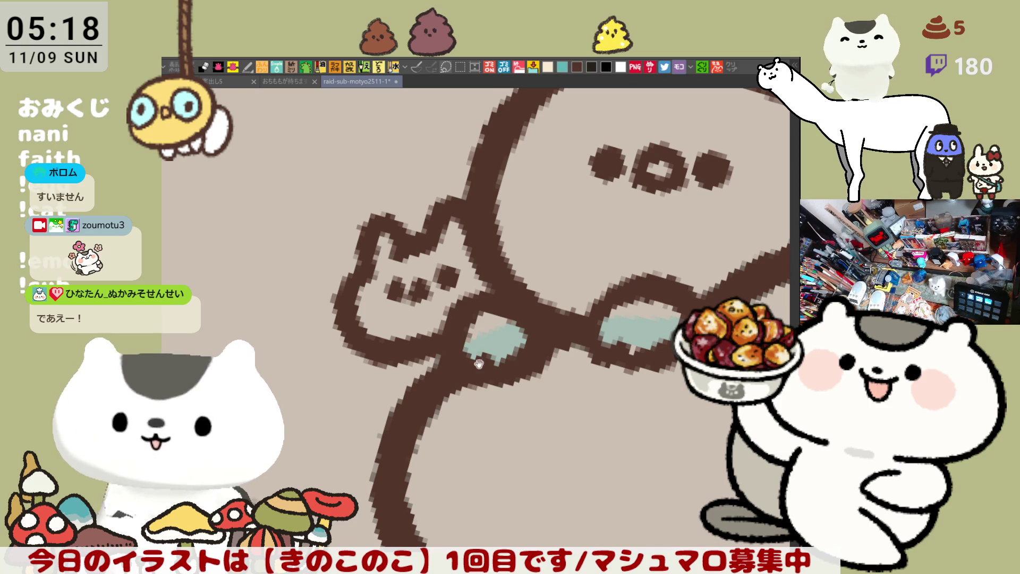
Touch up the outline around the teal paw and save the illustration
{"action": "left_click_drag", "start_coordinate": [396, 359], "coordinate": [439, 397]}
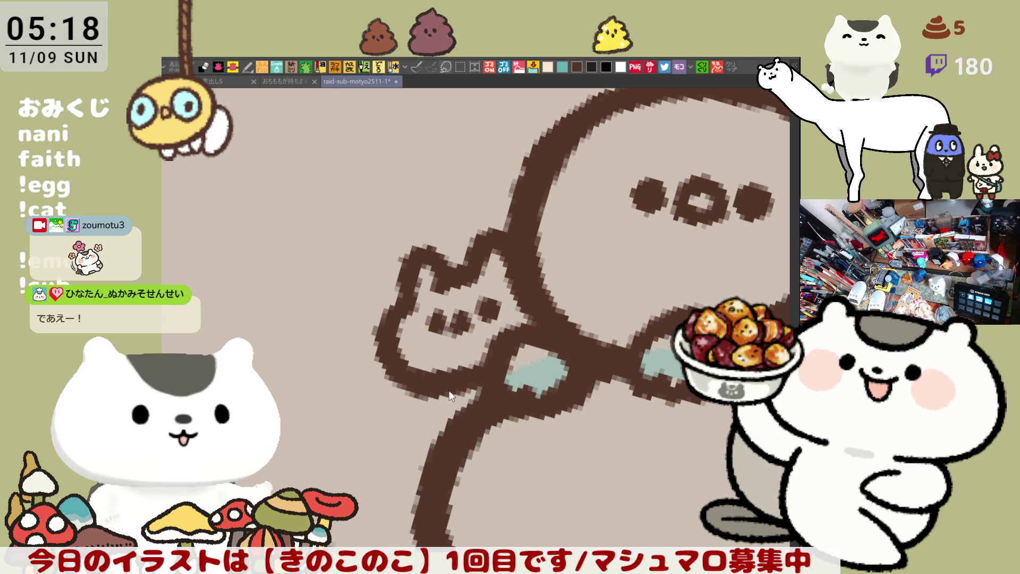
{"action": "mouse_move", "coordinate": [457, 390]}
{"action": "left_mouse_down"}
{"action": "mouse_move", "coordinate": [462, 410]}
{"action": "mouse_move", "coordinate": [441, 392]}
{"action": "mouse_move", "coordinate": [478, 409]}
{"action": "left_mouse_up"}
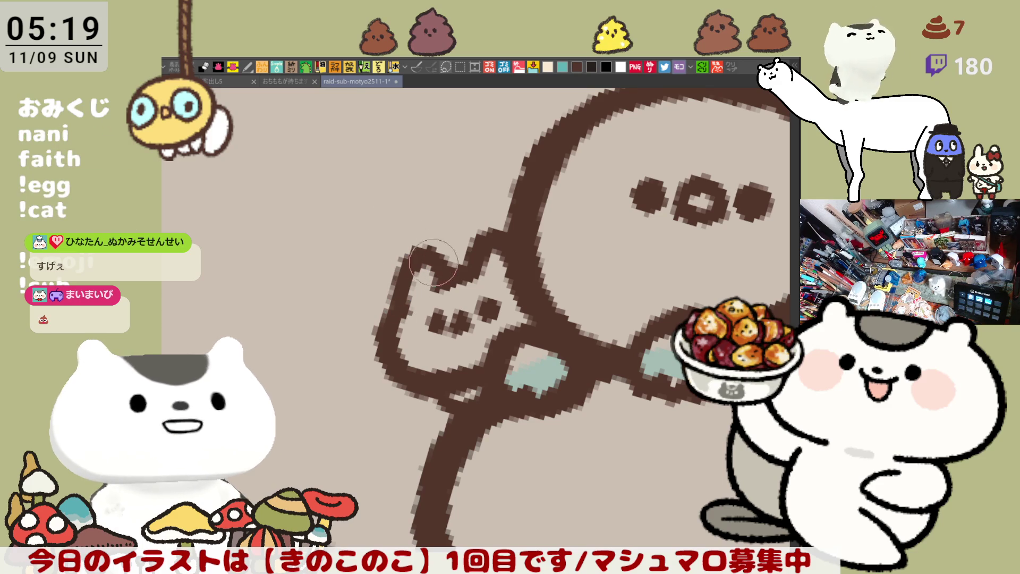
{"action": "key", "text": "ctrl+s"}
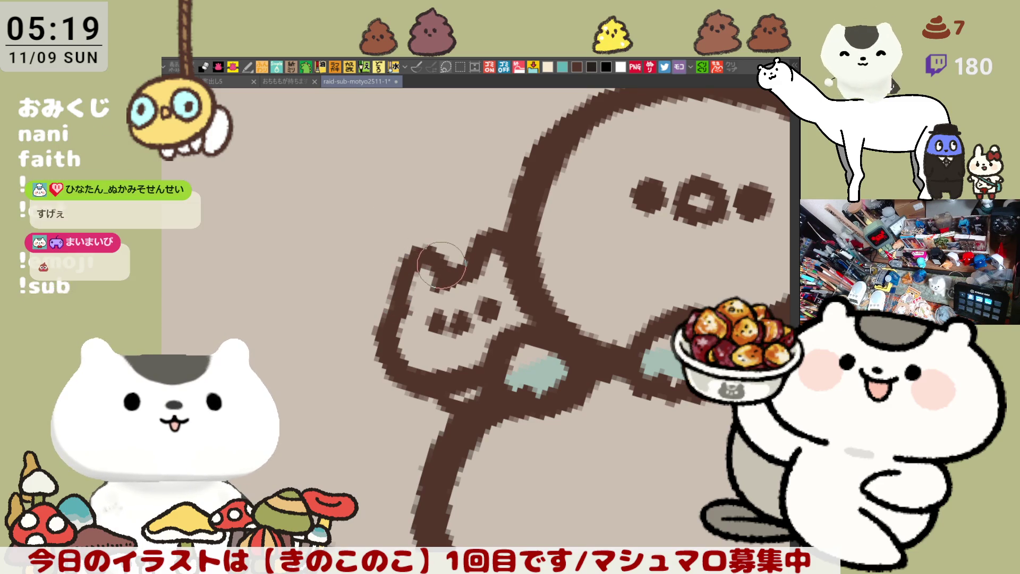
{"action": "mouse_move", "coordinate": [434, 284]}
{"action": "left_mouse_down"}
{"action": "mouse_move", "coordinate": [360, 256]}
{"action": "mouse_move", "coordinate": [343, 295]}
{"action": "mouse_move", "coordinate": [372, 316]}
{"action": "mouse_move", "coordinate": [356, 311]}
{"action": "left_mouse_up"}
{"action": "left_click_drag", "start_coordinate": [376, 356], "coordinate": [403, 385]}
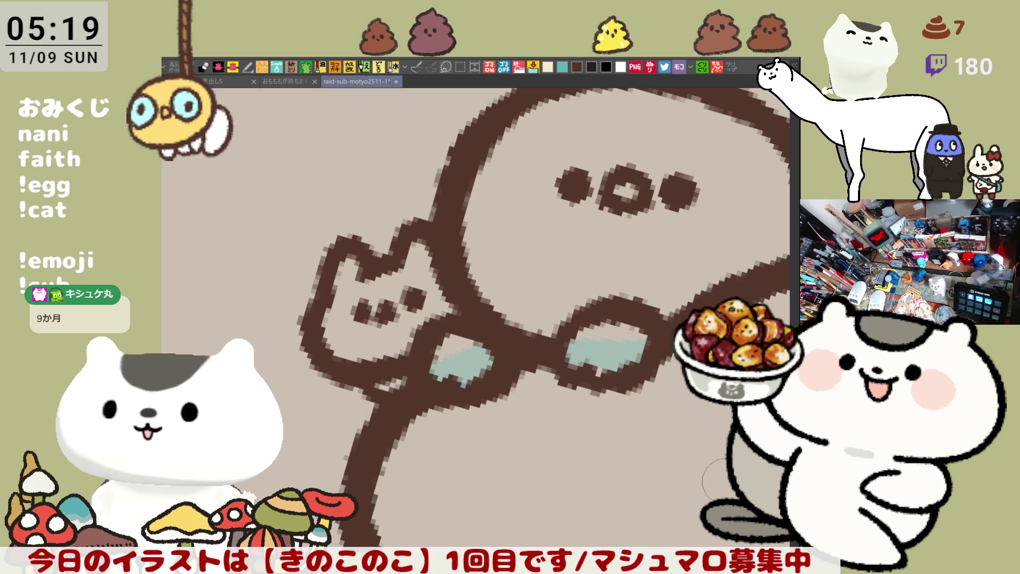
{"action": "scroll", "coordinate": [538, 390], "scroll_direction": "down", "scroll_amount": 5}
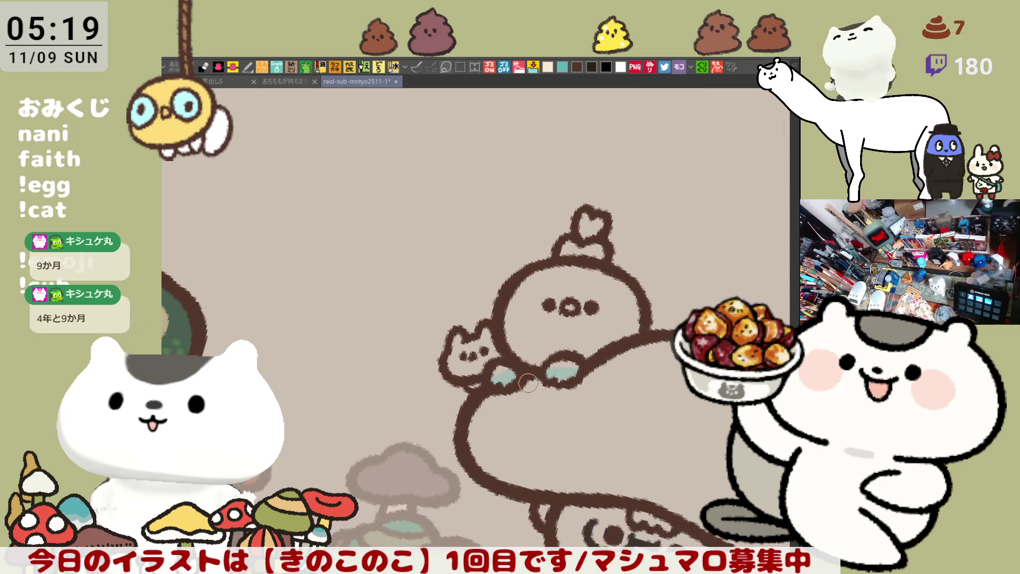
{"action": "key", "text": "minus"}
{"action": "key", "text": "minus"}
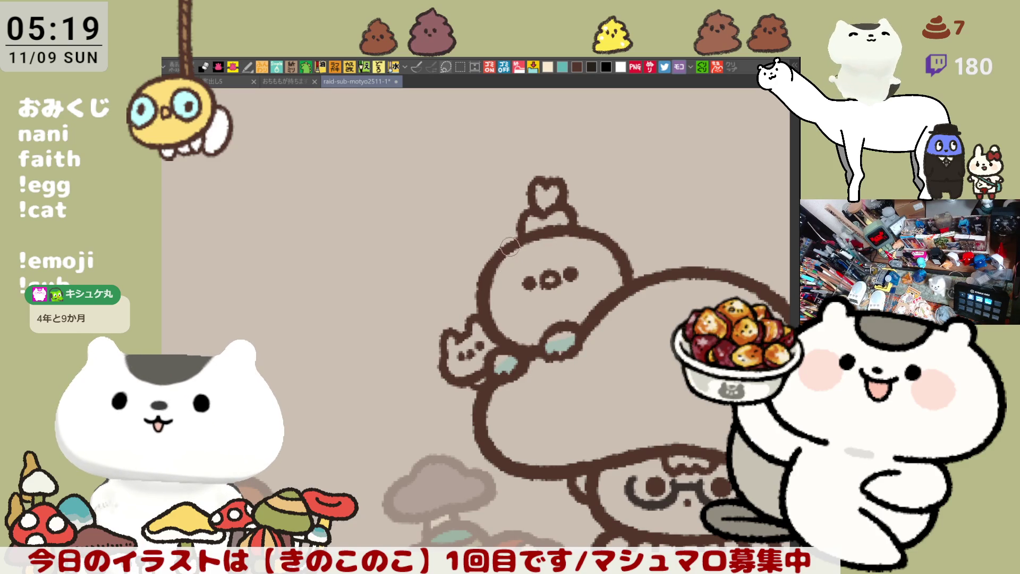
{"action": "mouse_move", "coordinate": [580, 262]}
{"action": "left_mouse_down"}
{"action": "mouse_move", "coordinate": [520, 240]}
{"action": "mouse_move", "coordinate": [620, 208]}
{"action": "left_mouse_up"}
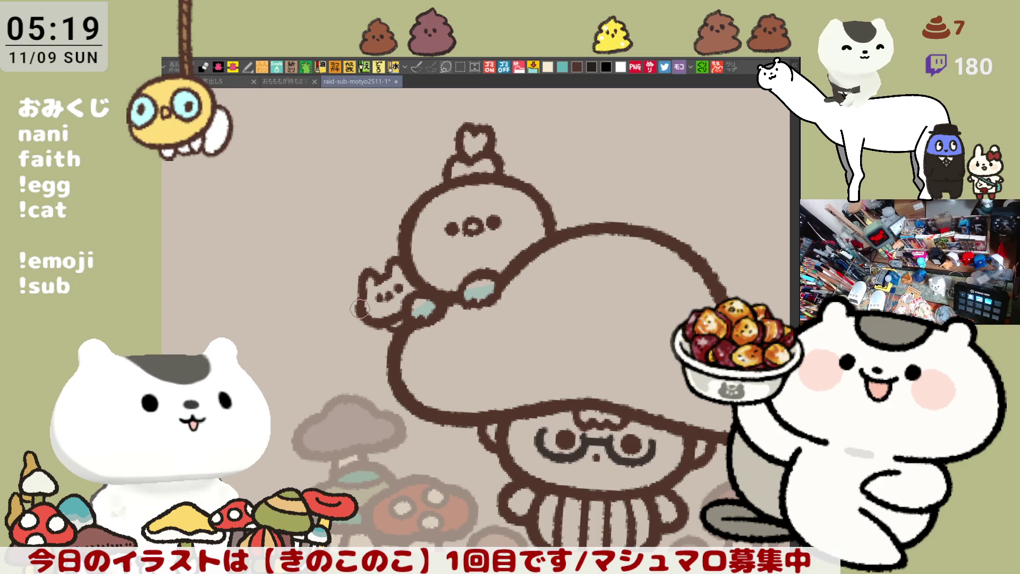
{"action": "left_click_drag", "start_coordinate": [475, 356], "coordinate": [419, 301]}
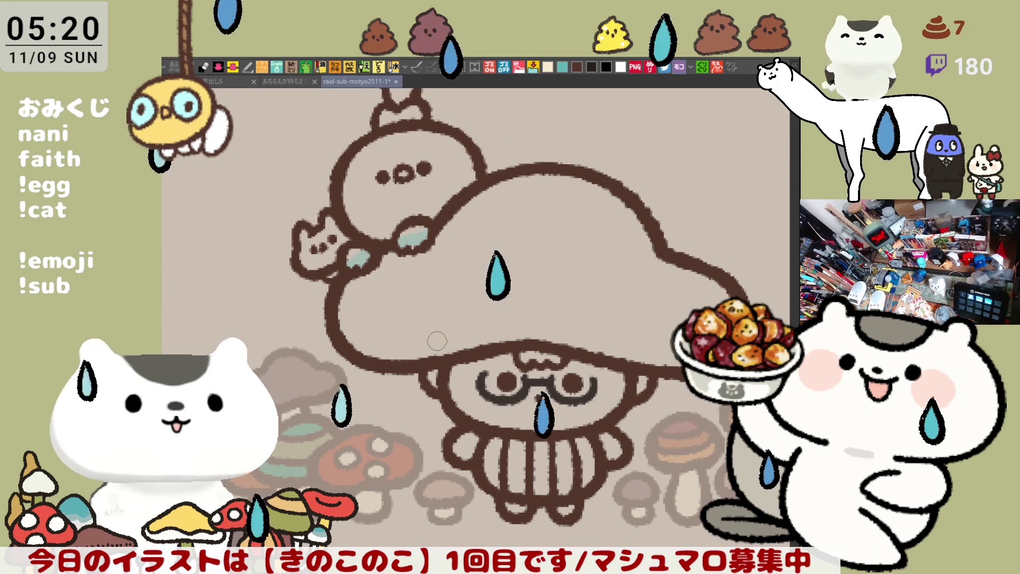
{"action": "scroll", "coordinate": [441, 337], "scroll_direction": "down", "scroll_amount": 2}
{"action": "scroll", "coordinate": [441, 338], "scroll_direction": "down", "scroll_amount": 2}
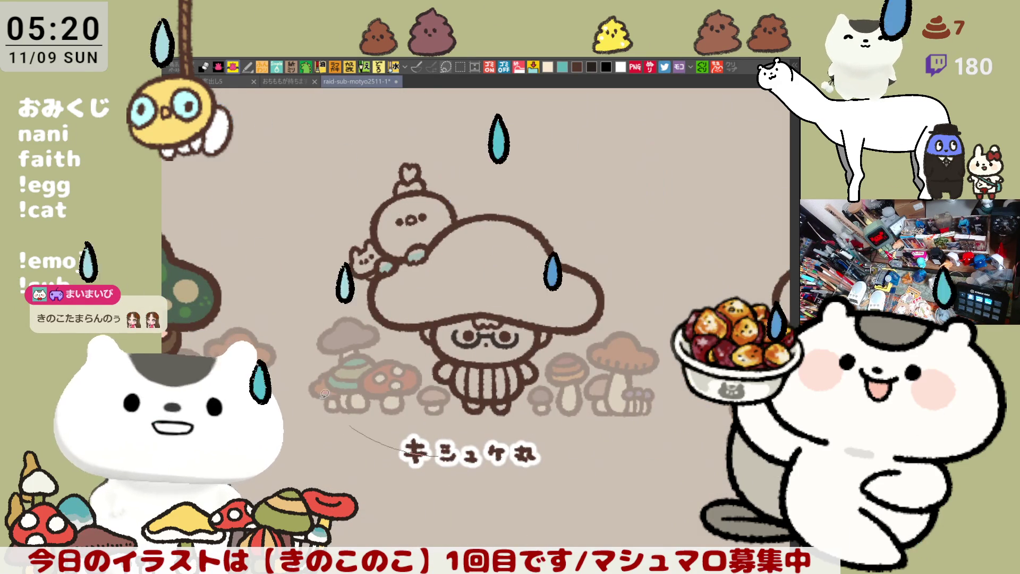
{"action": "left_click", "coordinate": [495, 292]}
Zoom out to view the next row of blank mushrooms, then zoom back in on the character
{"action": "left_click_drag", "start_coordinate": [580, 390], "coordinate": [582, 484]}
{"action": "scroll", "coordinate": [585, 460], "scroll_direction": "down", "scroll_amount": 2}
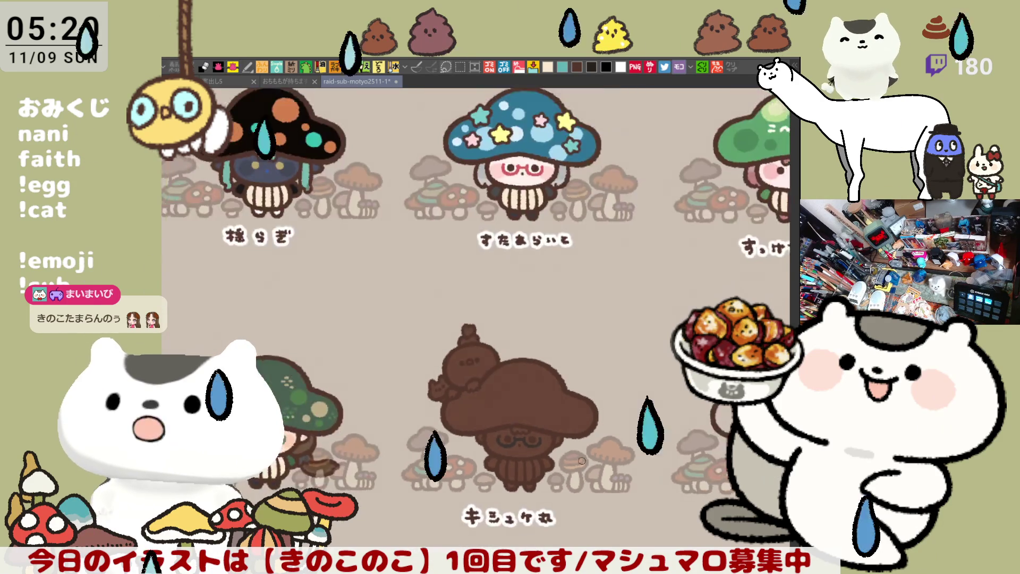
{"action": "scroll", "coordinate": [585, 460], "scroll_direction": "down", "scroll_amount": 3}
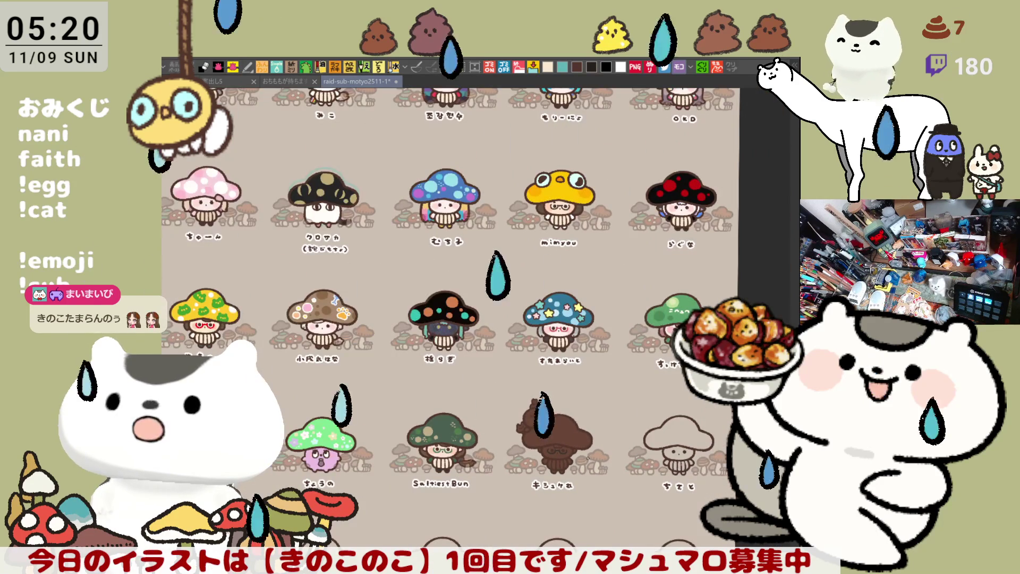
{"action": "left_click_drag", "start_coordinate": [462, 504], "coordinate": [540, 420]}
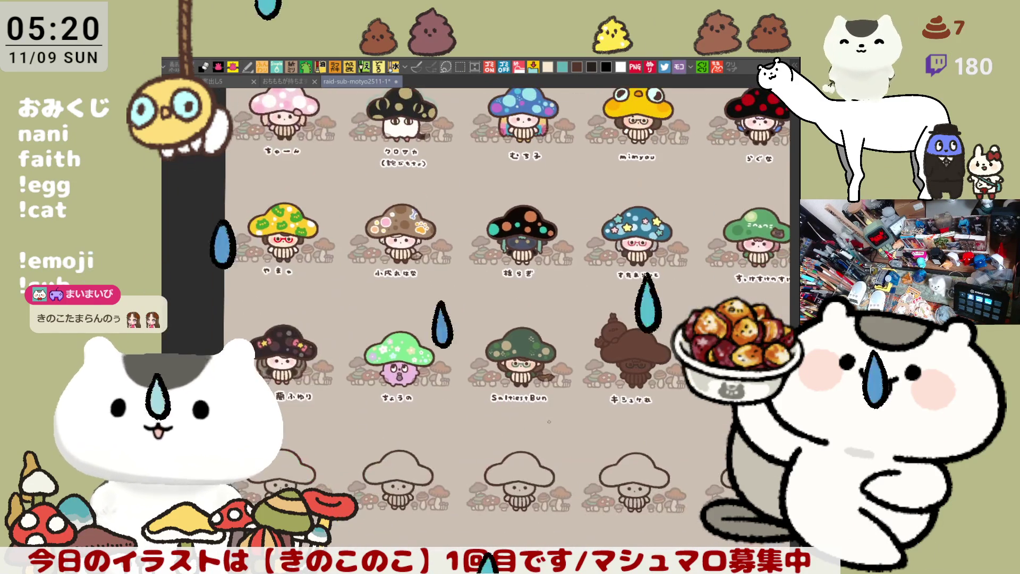
{"action": "scroll", "coordinate": [540, 420], "scroll_direction": "up", "scroll_amount": 1}
{"action": "scroll", "coordinate": [637, 399], "scroll_direction": "up", "scroll_amount": 2}
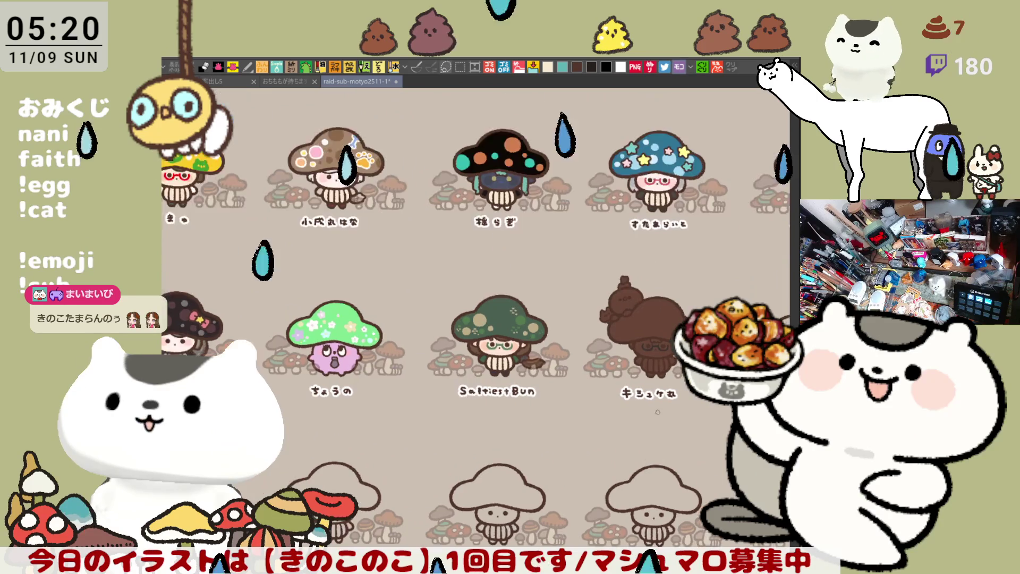
{"action": "scroll", "coordinate": [475, 371], "scroll_direction": "up", "scroll_amount": 4}
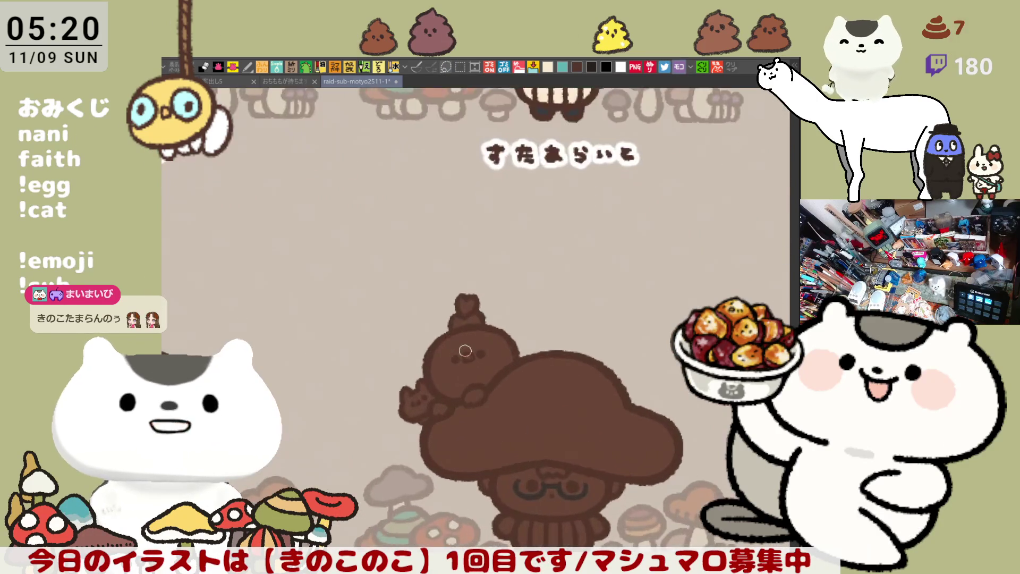
{"action": "scroll", "coordinate": [474, 371], "scroll_direction": "up", "scroll_amount": 2}
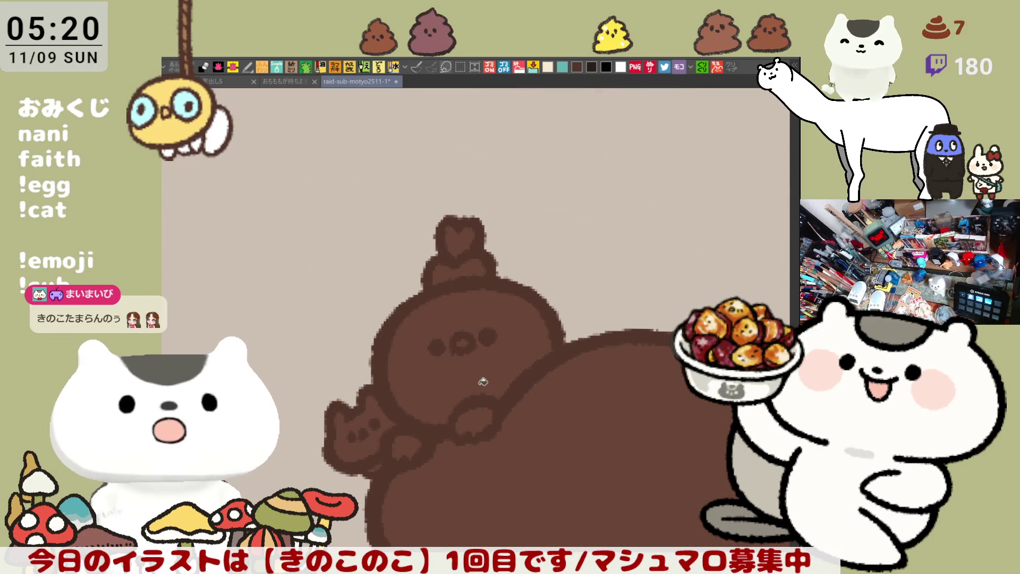
Fill the round creature's head and both paws with teal
{"action": "left_click", "coordinate": [481, 384]}
{"action": "left_click_drag", "start_coordinate": [483, 431], "coordinate": [467, 337]}
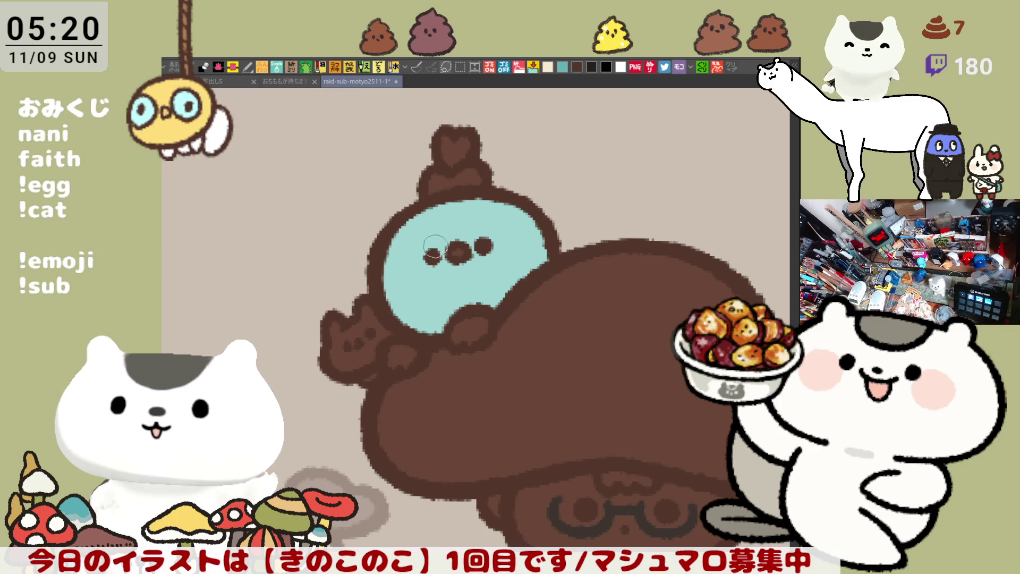
{"action": "left_click", "coordinate": [469, 325]}
{"action": "left_click", "coordinate": [402, 355]}
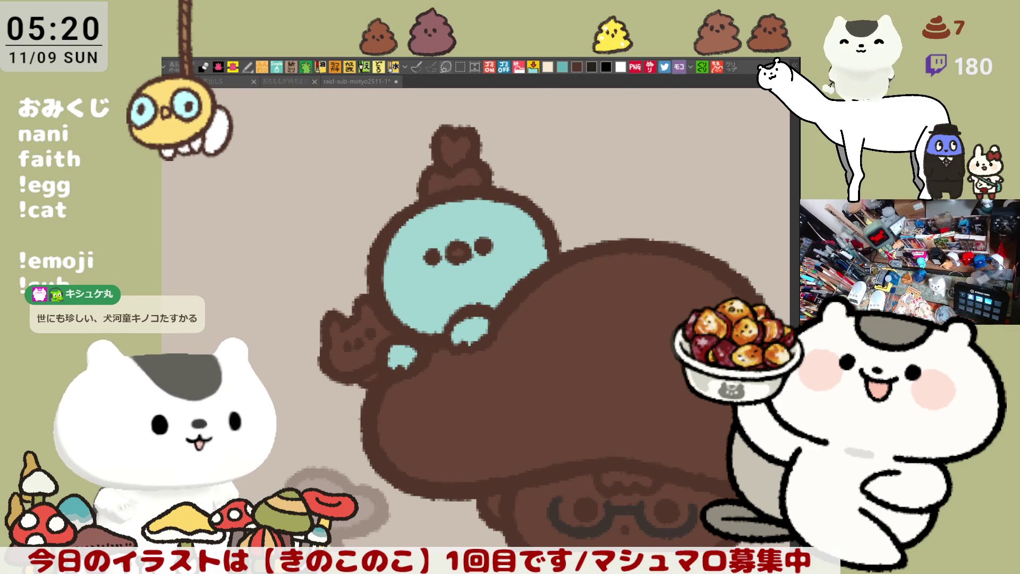
Fill the small companion dark grey-green and paint its red collar and tan face markings
{"action": "left_click", "coordinate": [355, 338]}
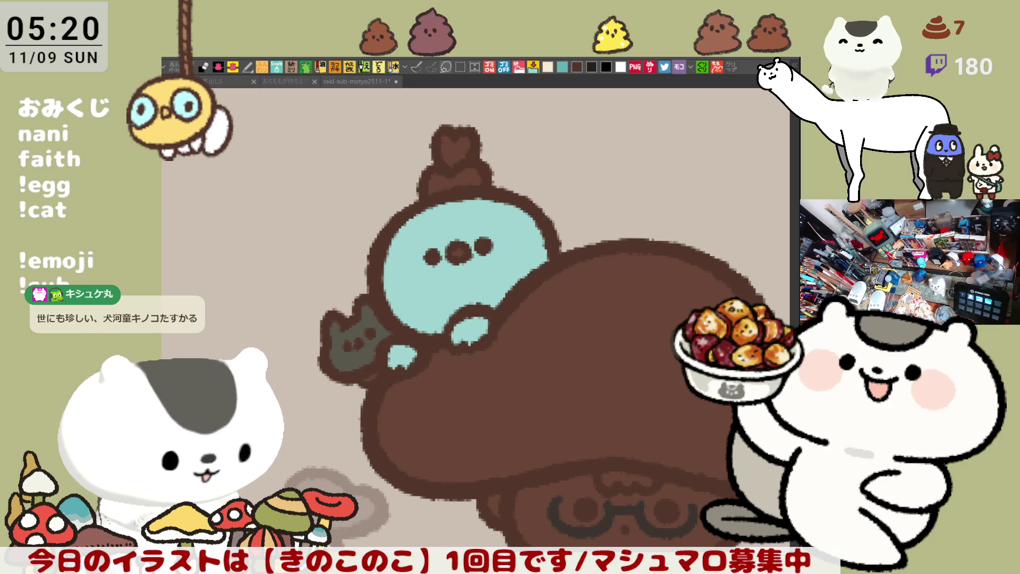
{"action": "left_click", "coordinate": [372, 377]}
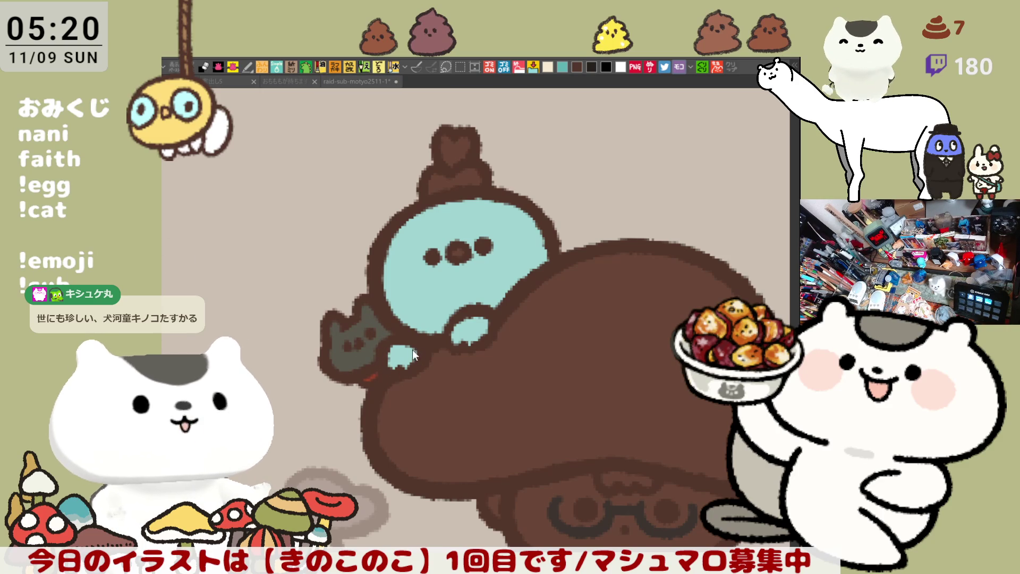
{"action": "mouse_move", "coordinate": [372, 366]}
{"action": "left_mouse_down"}
{"action": "mouse_move", "coordinate": [356, 343]}
{"action": "mouse_move", "coordinate": [372, 350]}
{"action": "mouse_move", "coordinate": [383, 335]}
{"action": "mouse_move", "coordinate": [356, 319]}
{"action": "mouse_move", "coordinate": [380, 336]}
{"action": "mouse_move", "coordinate": [377, 353]}
{"action": "mouse_move", "coordinate": [367, 314]}
{"action": "mouse_move", "coordinate": [335, 327]}
{"action": "mouse_move", "coordinate": [337, 297]}
{"action": "left_mouse_up"}
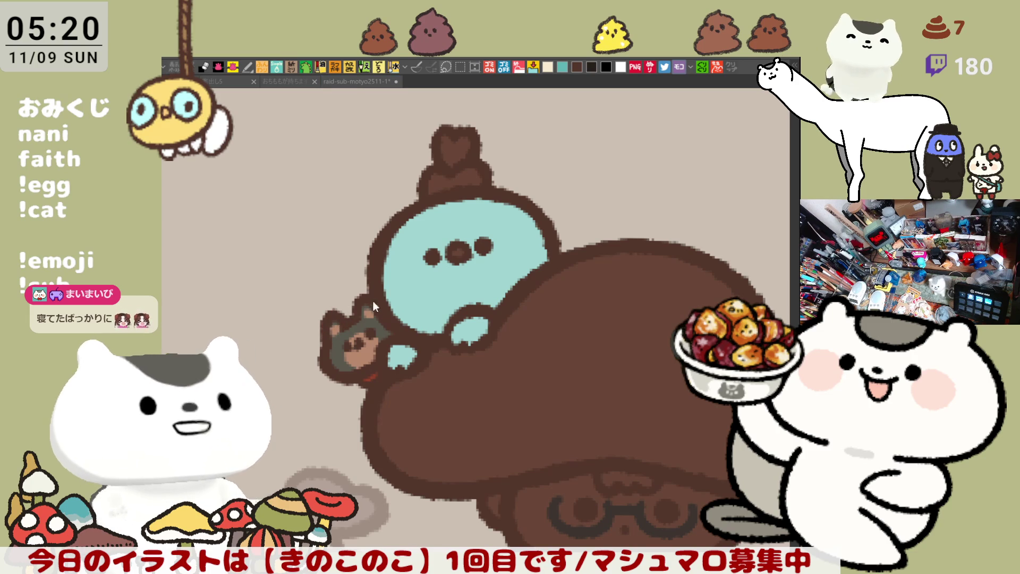
{"action": "mouse_move", "coordinate": [351, 330]}
{"action": "left_mouse_down"}
{"action": "mouse_move", "coordinate": [348, 340]}
{"action": "mouse_move", "coordinate": [362, 327]}
{"action": "mouse_move", "coordinate": [346, 334]}
{"action": "left_mouse_up"}
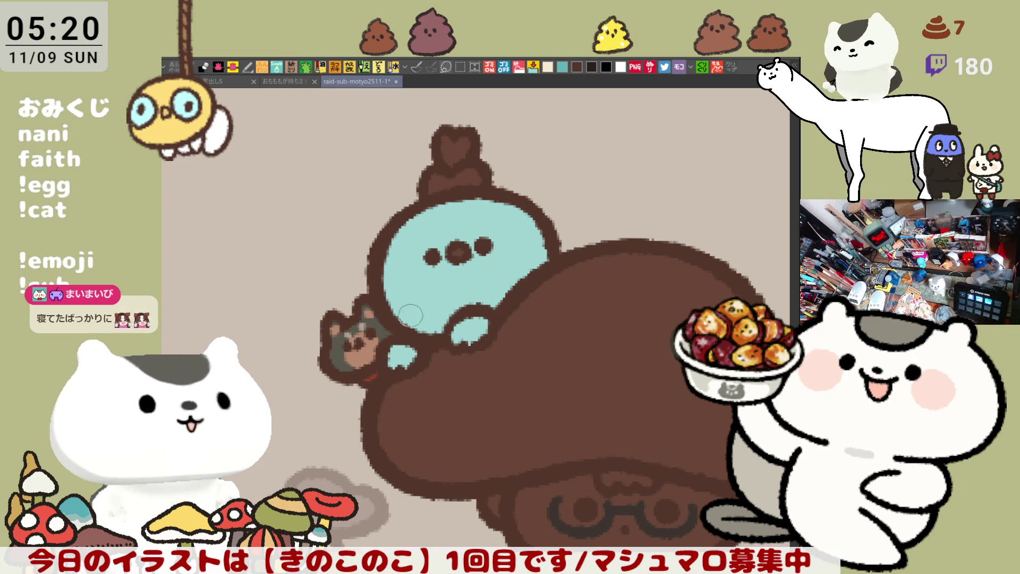
{"action": "left_click_drag", "start_coordinate": [511, 326], "coordinate": [497, 332]}
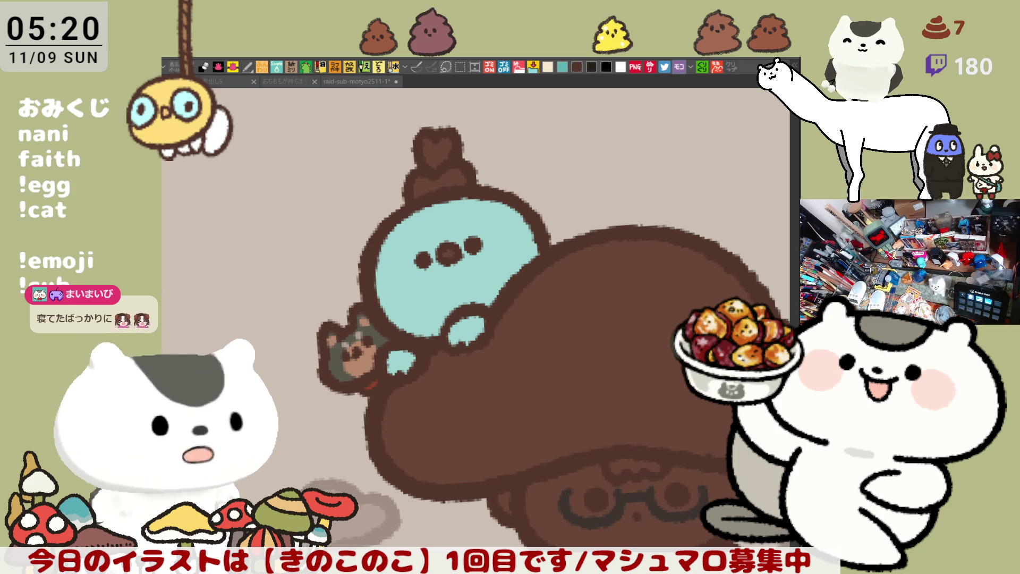
{"action": "key", "text": "ctrl+z"}
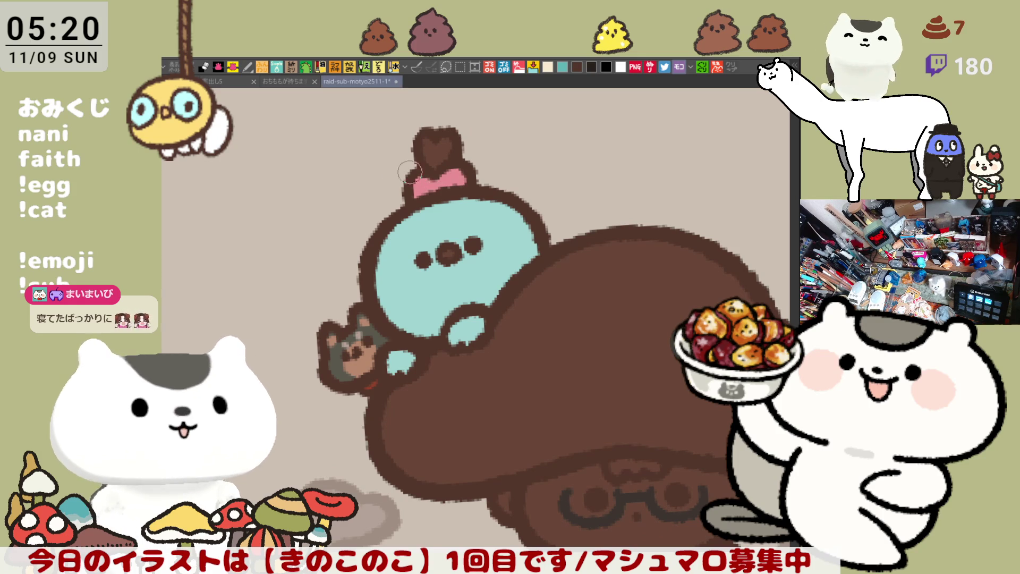
Fill the heart pale yellow and the creature's beak yellow, then save the illustration
{"action": "left_click", "coordinate": [441, 151]}
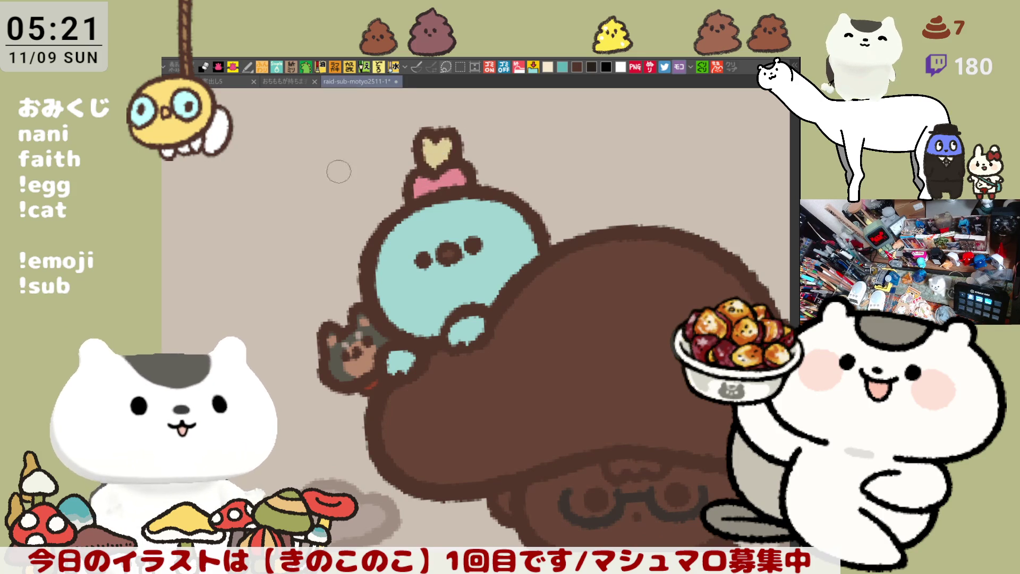
{"action": "left_click", "coordinate": [448, 254]}
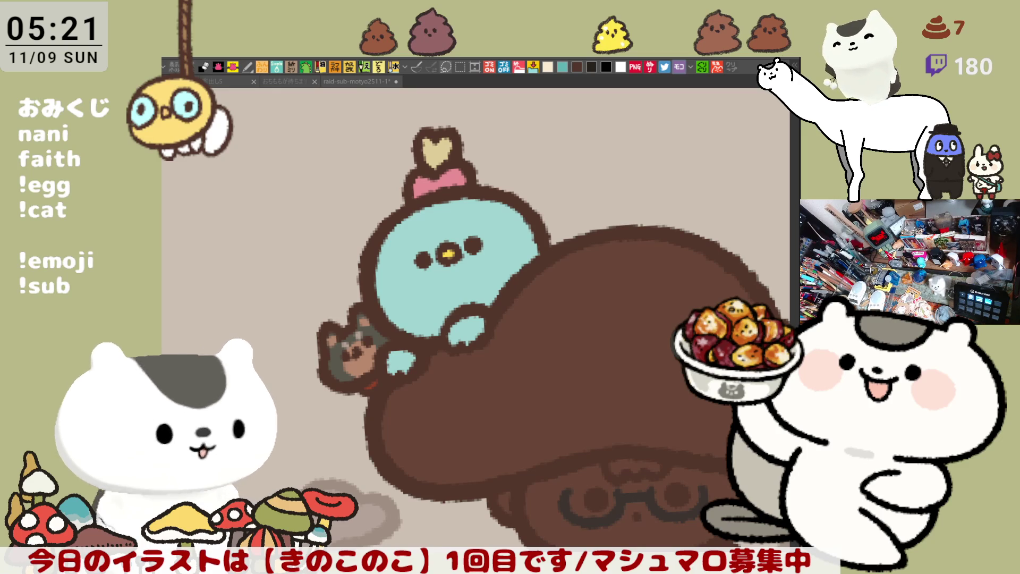
{"action": "left_click_drag", "start_coordinate": [576, 493], "coordinate": [411, 268]}
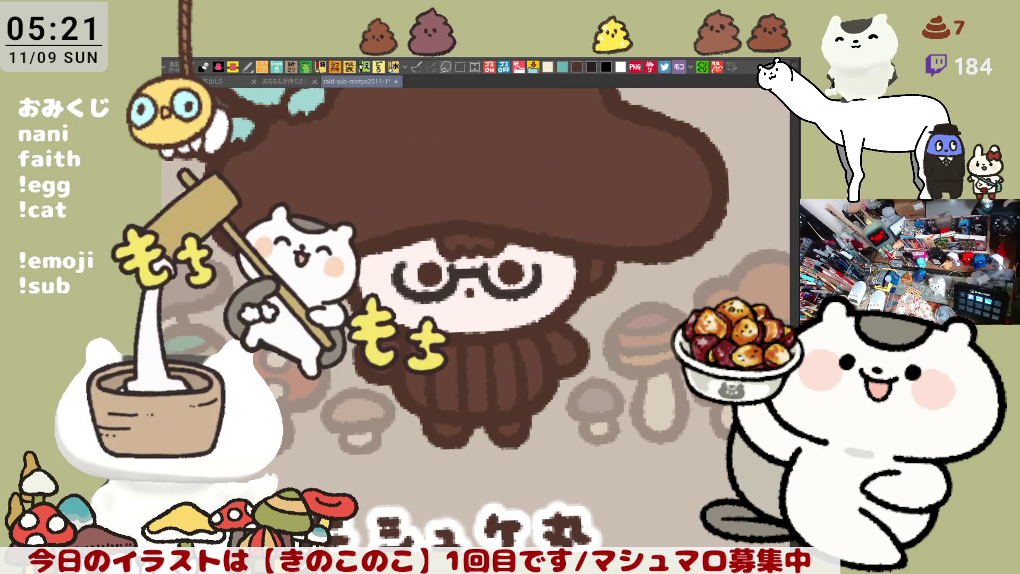
{"action": "key", "text": "ctrl+s"}
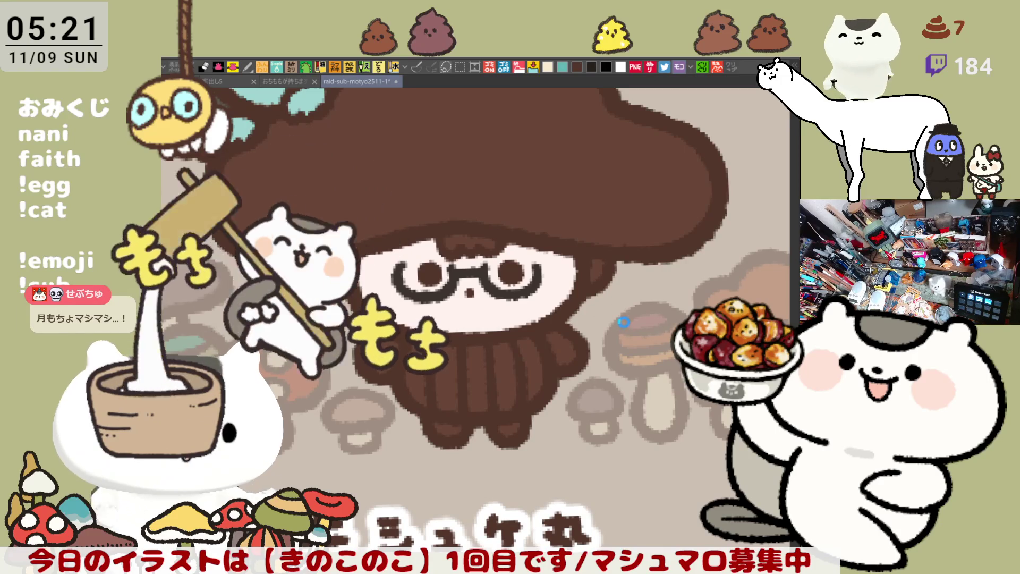
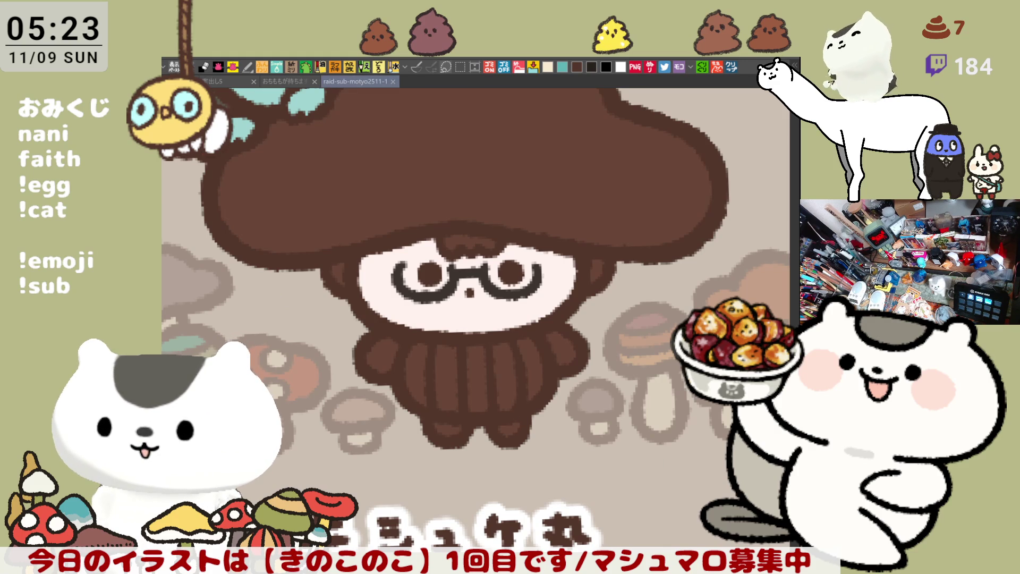
Try several tail strokes under the character, undoing each attempt that looks wrong
{"action": "left_click_drag", "start_coordinate": [565, 90], "coordinate": [600, 132]}
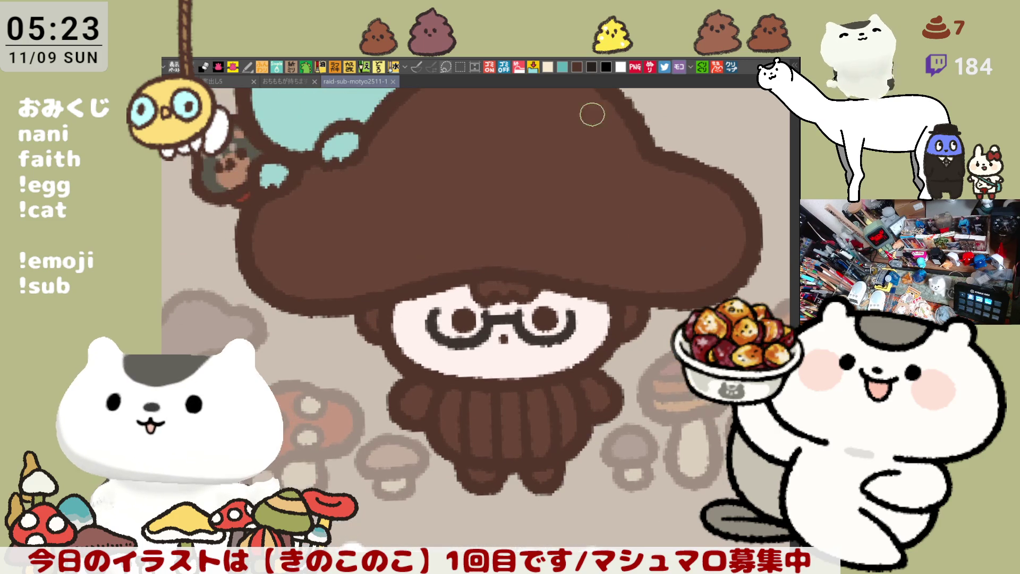
{"action": "left_click_drag", "start_coordinate": [611, 372], "coordinate": [510, 322]}
{"action": "mouse_move", "coordinate": [463, 414]}
{"action": "left_mouse_down"}
{"action": "mouse_move", "coordinate": [515, 421]}
{"action": "mouse_move", "coordinate": [524, 405]}
{"action": "left_mouse_up"}
{"action": "key", "text": "ctrl+z"}
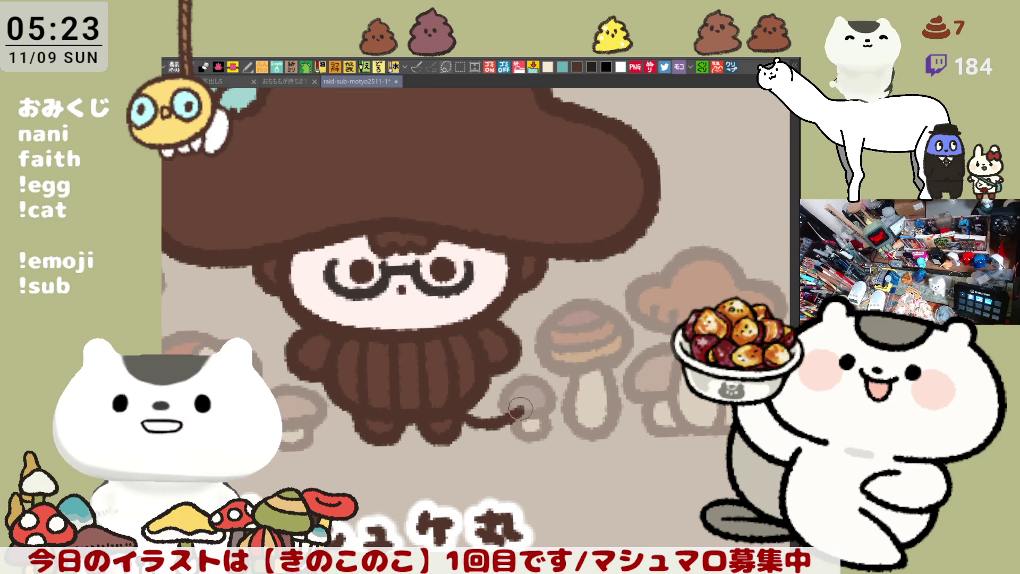
{"action": "key", "text": "ctrl+z"}
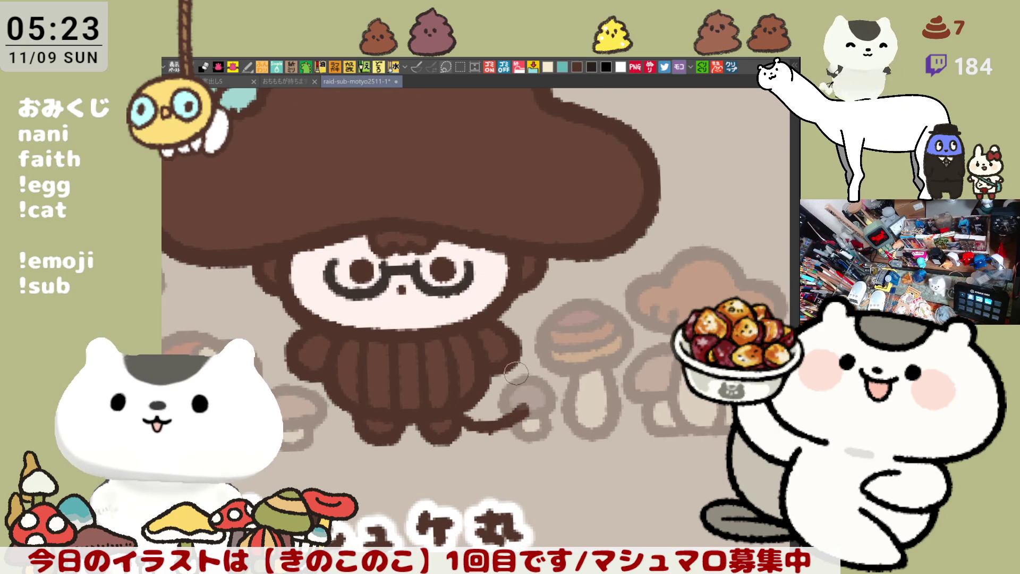
{"action": "mouse_move", "coordinate": [465, 415]}
{"action": "left_mouse_down"}
{"action": "mouse_move", "coordinate": [518, 425]}
{"action": "mouse_move", "coordinate": [529, 405]}
{"action": "left_mouse_up"}
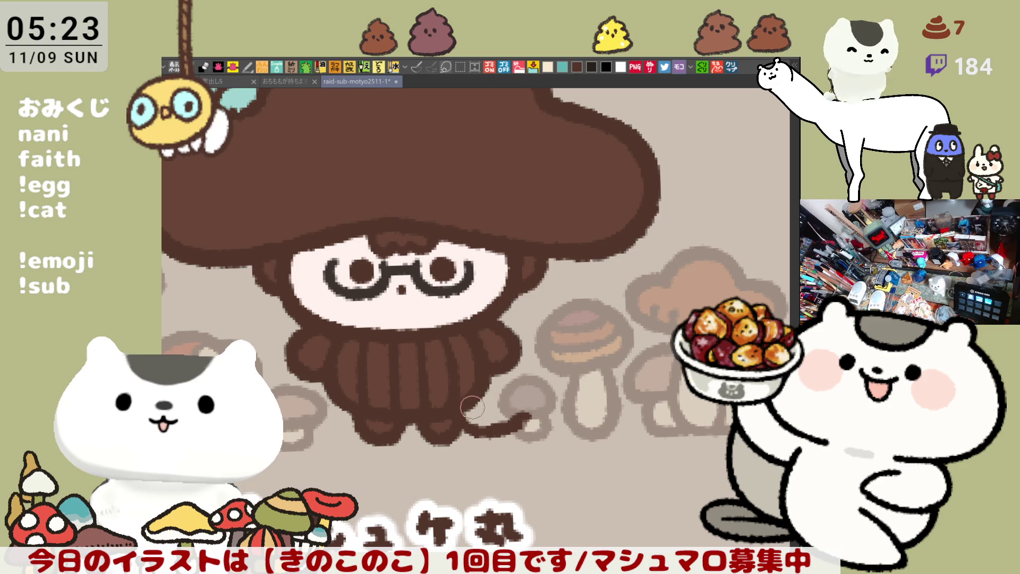
{"action": "key", "text": "ctrl+z"}
{"action": "mouse_move", "coordinate": [446, 396]}
{"action": "left_mouse_down"}
{"action": "mouse_move", "coordinate": [534, 425]}
{"action": "mouse_move", "coordinate": [526, 406]}
{"action": "left_mouse_up"}
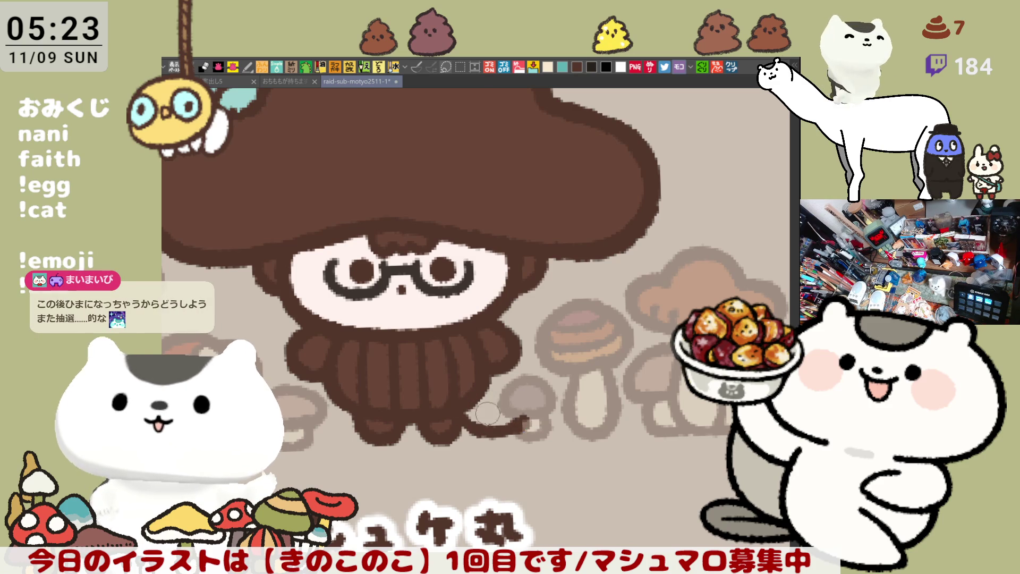
{"action": "key", "text": "ctrl+z"}
{"action": "left_click_drag", "start_coordinate": [451, 405], "coordinate": [527, 410]}
{"action": "key", "text": "ctrl+z"}
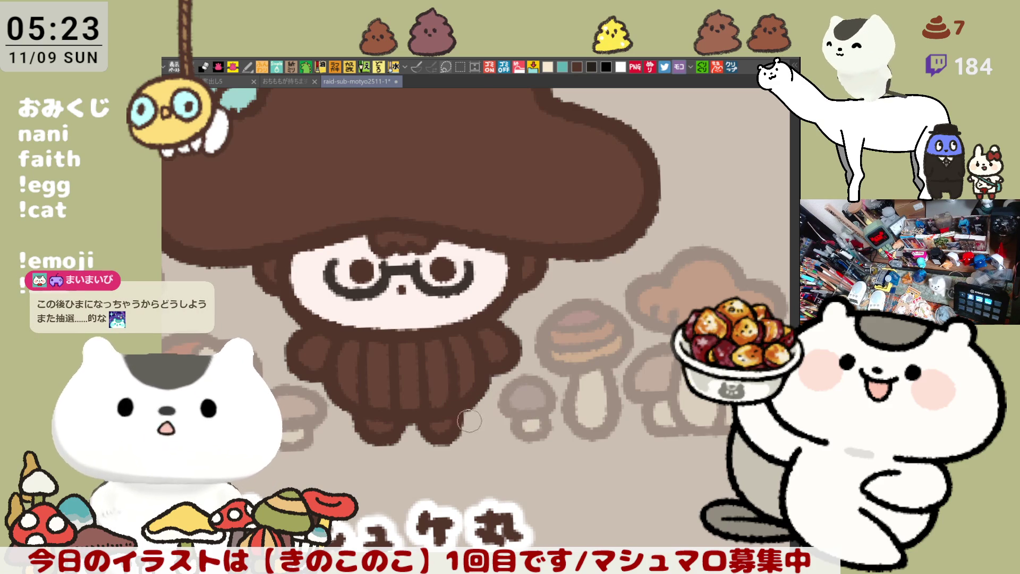
{"action": "mouse_move", "coordinate": [452, 404]}
{"action": "left_mouse_down"}
{"action": "mouse_move", "coordinate": [499, 425]}
{"action": "mouse_move", "coordinate": [528, 411]}
{"action": "left_mouse_up"}
{"action": "key", "text": "ctrl+z"}
{"action": "mouse_move", "coordinate": [452, 404]}
{"action": "left_mouse_down"}
{"action": "mouse_move", "coordinate": [478, 420]}
{"action": "mouse_move", "coordinate": [537, 415]}
{"action": "left_mouse_up"}
{"action": "key", "text": "ctrl+z"}
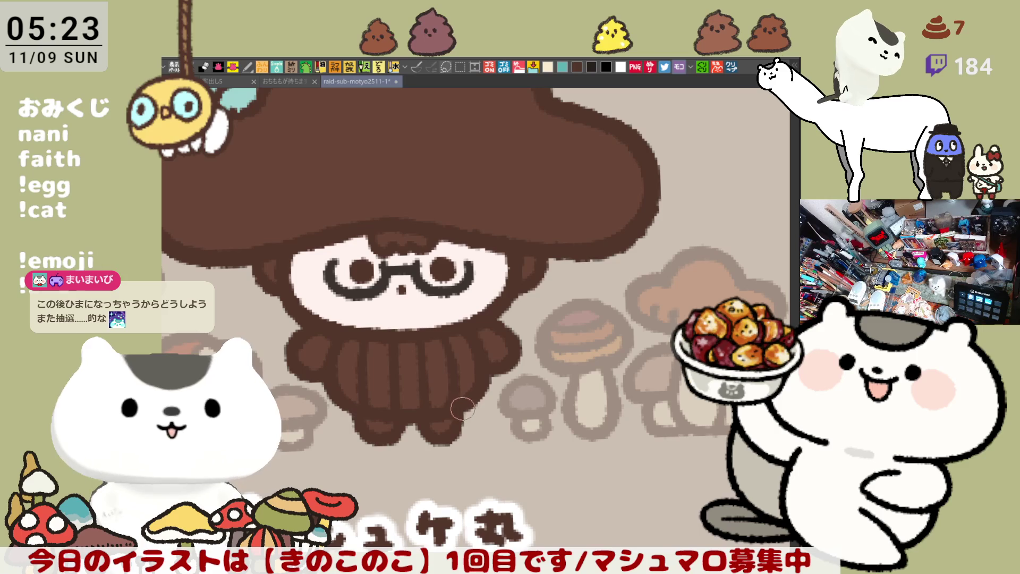
{"action": "left_click_drag", "start_coordinate": [463, 423], "coordinate": [539, 409]}
{"action": "key", "text": "ctrl+z"}
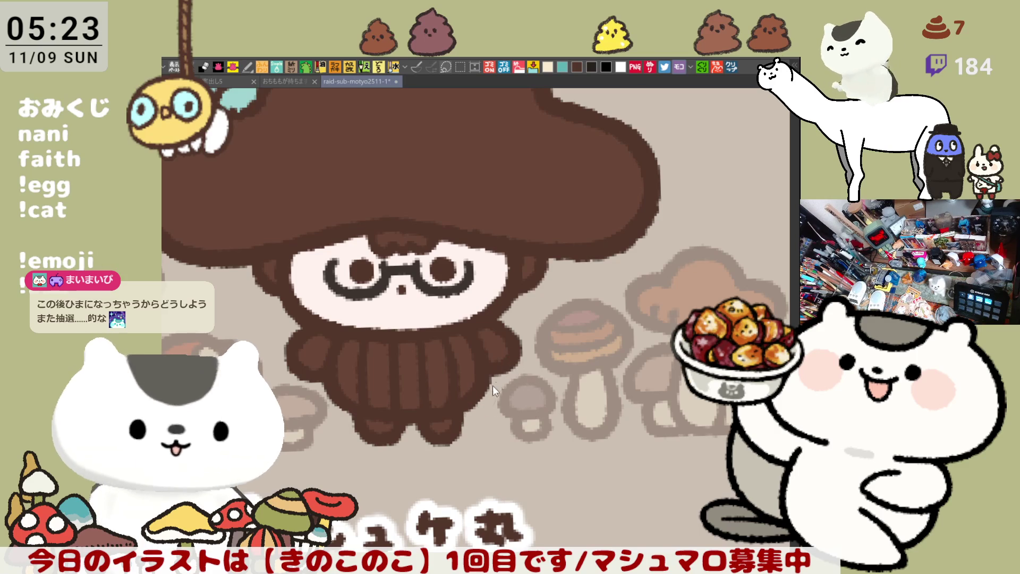
{"action": "mouse_move", "coordinate": [454, 407]}
{"action": "left_mouse_down"}
{"action": "mouse_move", "coordinate": [499, 428]}
{"action": "mouse_move", "coordinate": [547, 406]}
{"action": "left_mouse_up"}
{"action": "key", "text": "ctrl+z"}
Draw the final curved tail outline and add a curl at its end
{"action": "mouse_move", "coordinate": [455, 407]}
{"action": "left_mouse_down"}
{"action": "mouse_move", "coordinate": [505, 425]}
{"action": "mouse_move", "coordinate": [531, 407]}
{"action": "left_mouse_up"}
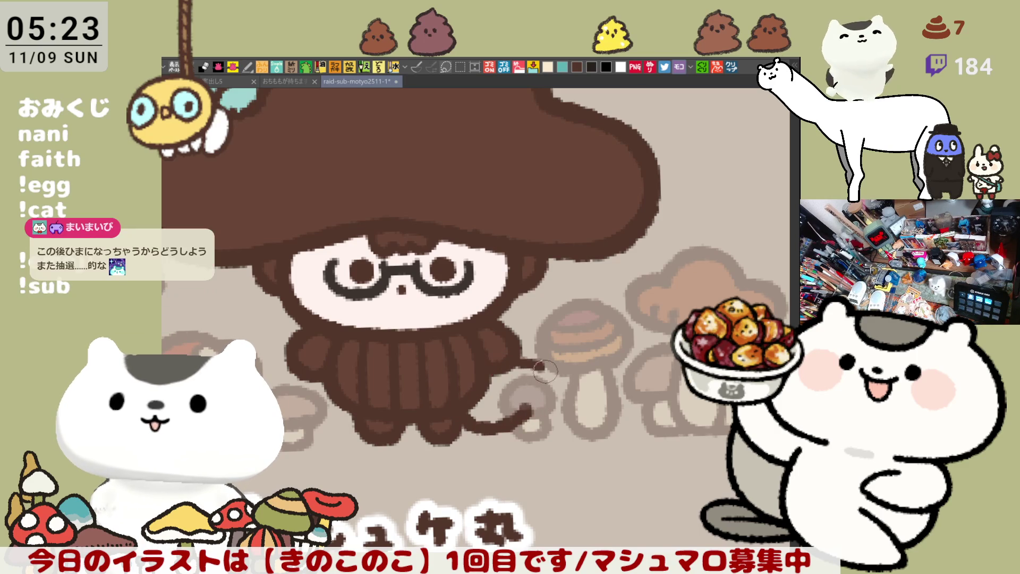
{"action": "mouse_move", "coordinate": [501, 374]}
{"action": "left_mouse_down"}
{"action": "mouse_move", "coordinate": [552, 392]}
{"action": "mouse_move", "coordinate": [526, 408]}
{"action": "left_mouse_up"}
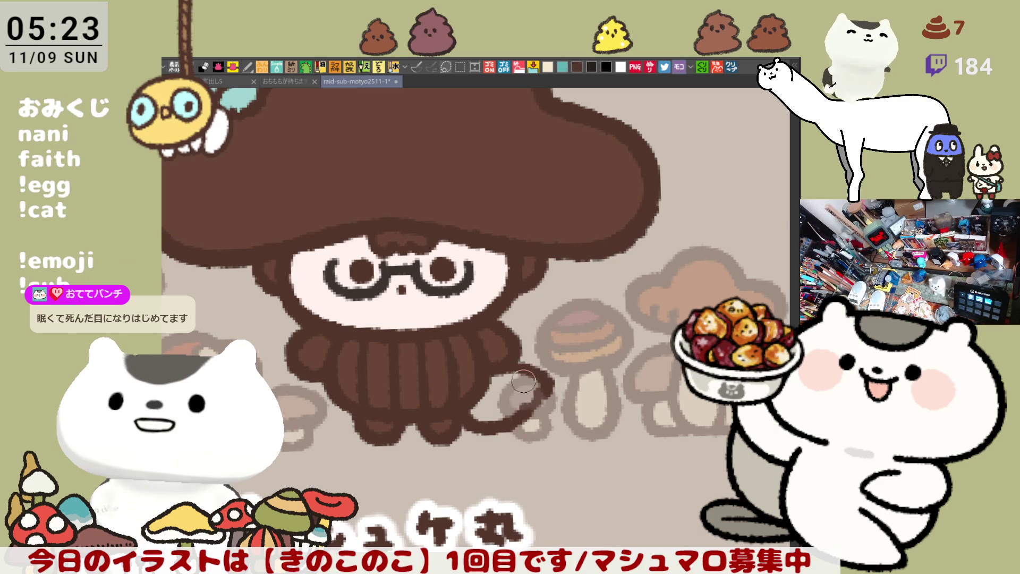
{"action": "left_click_drag", "start_coordinate": [481, 332], "coordinate": [536, 417]}
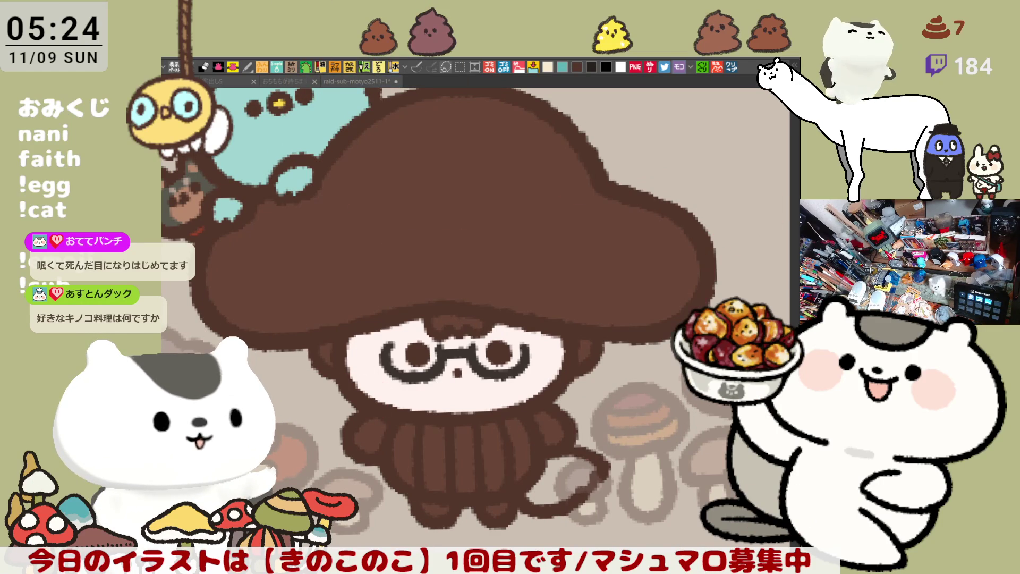
Fill the tail dark brown and both small hands white, redoing one mis-fill
{"action": "left_click", "coordinate": [544, 460]}
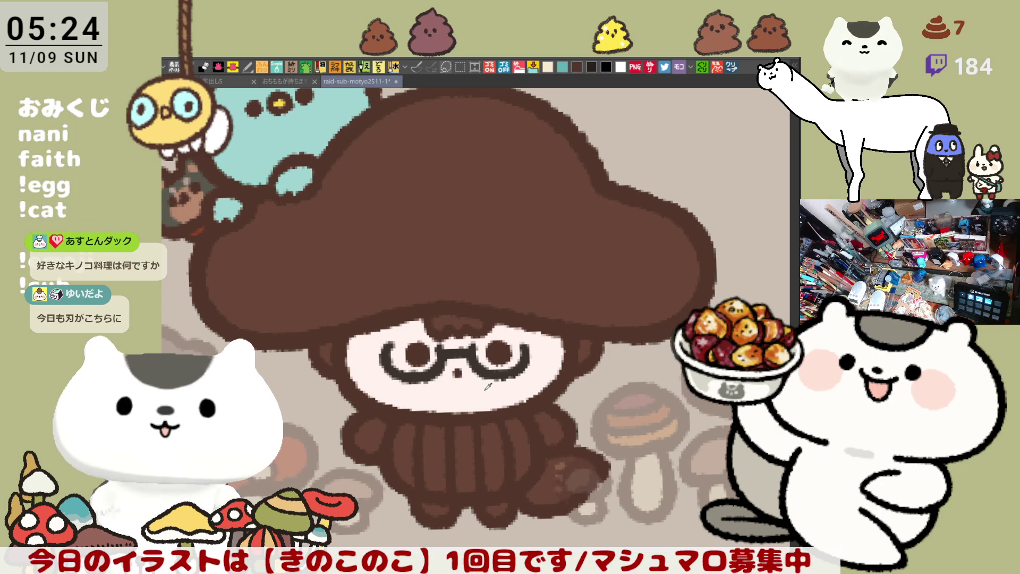
{"action": "left_click", "coordinate": [364, 433]}
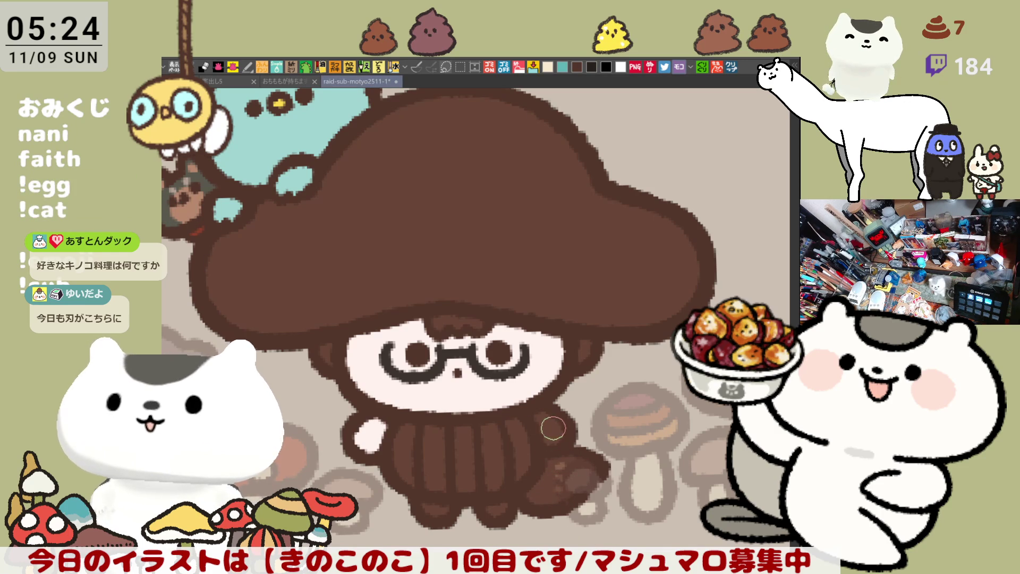
{"action": "key", "text": "ctrl+z"}
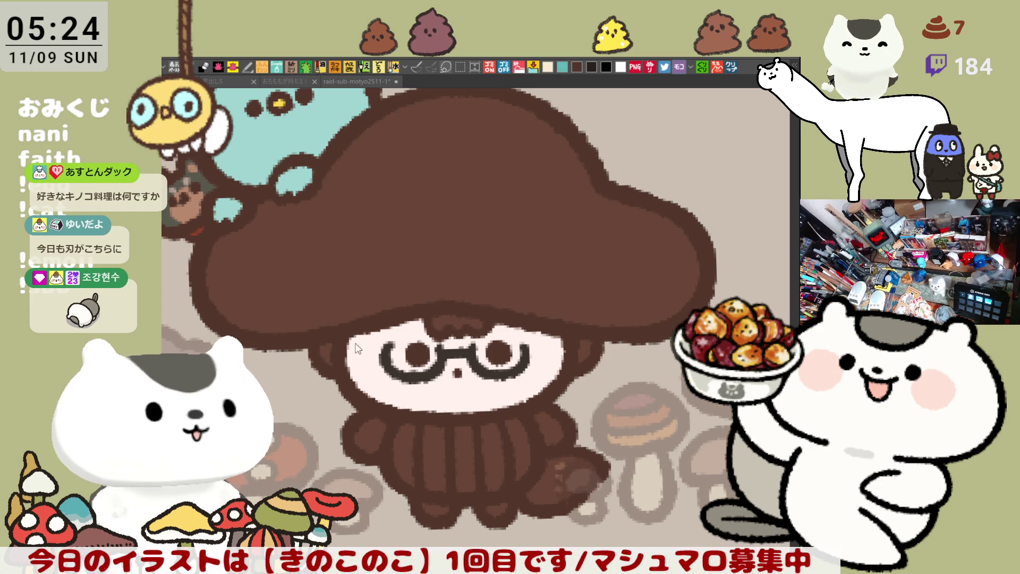
{"action": "left_click", "coordinate": [380, 431]}
{"action": "left_click", "coordinate": [565, 428]}
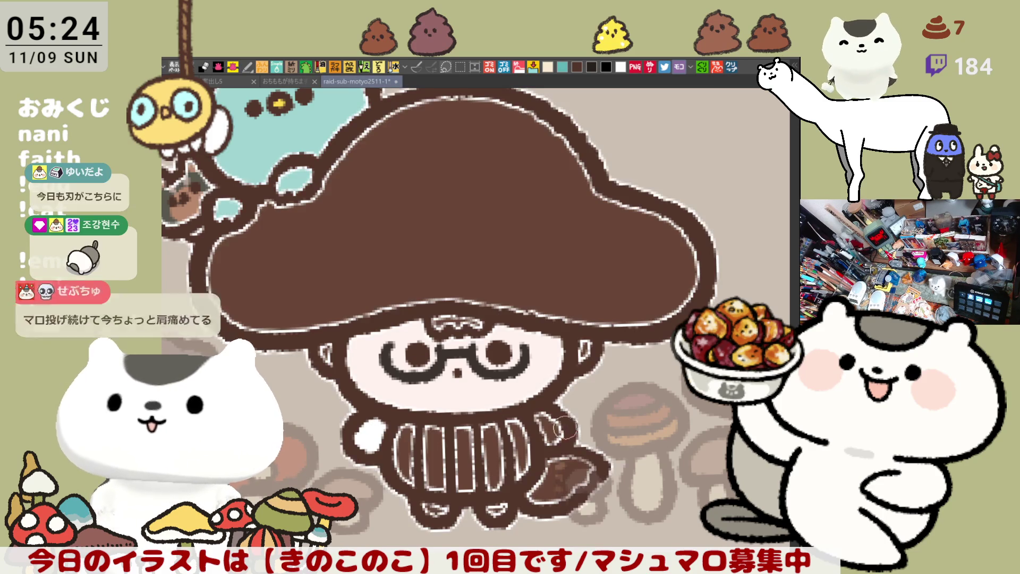
{"action": "left_click", "coordinate": [555, 429]}
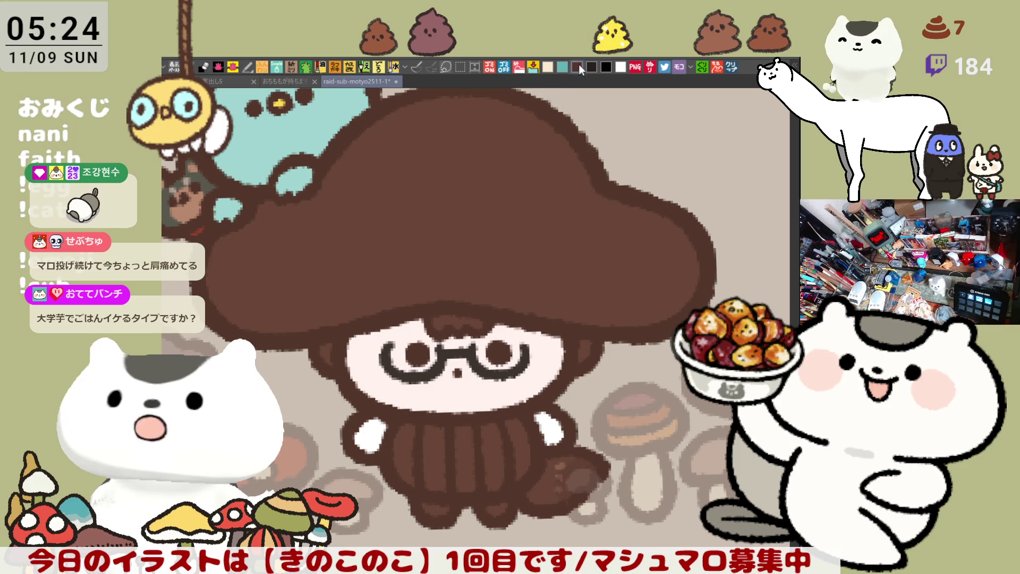
Fill the five stripes on the character's body cream
{"action": "left_click", "coordinate": [410, 440]}
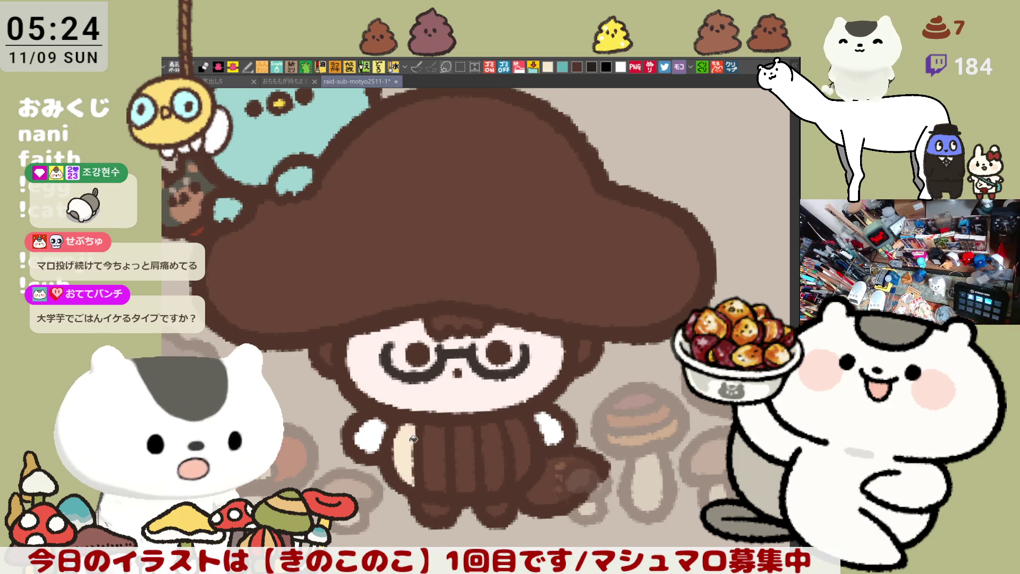
{"action": "left_click", "coordinate": [441, 449]}
{"action": "left_click", "coordinate": [466, 447]}
{"action": "left_click", "coordinate": [495, 442]}
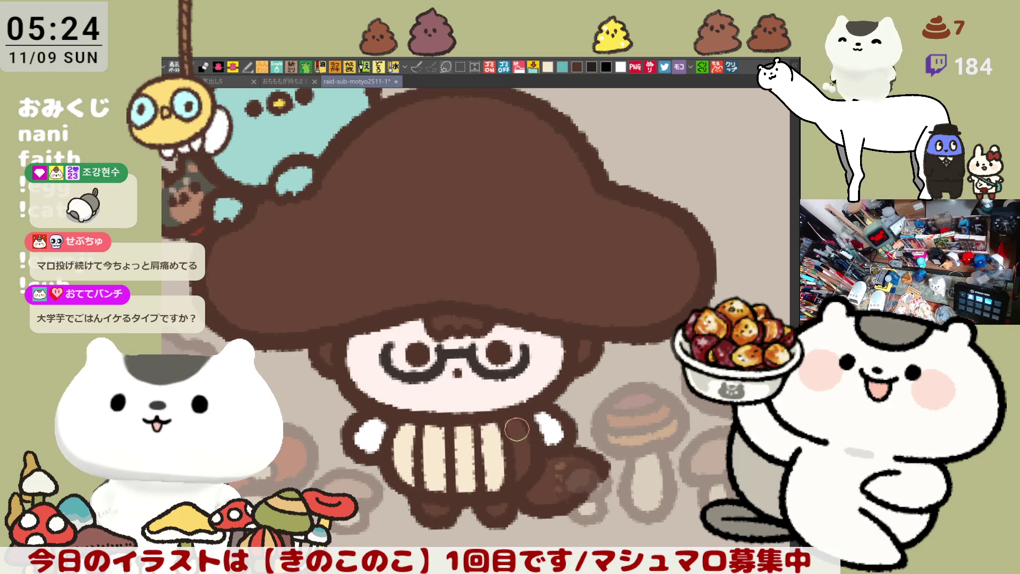
{"action": "left_click", "coordinate": [525, 437]}
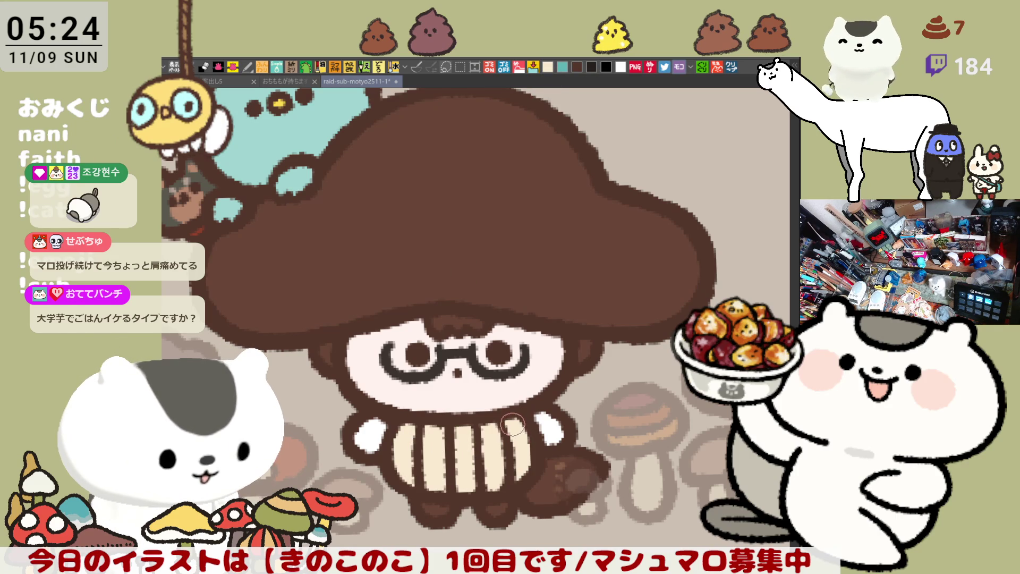
Add dark shading to both feet
{"action": "scroll", "coordinate": [526, 399], "scroll_direction": "down", "scroll_amount": 2}
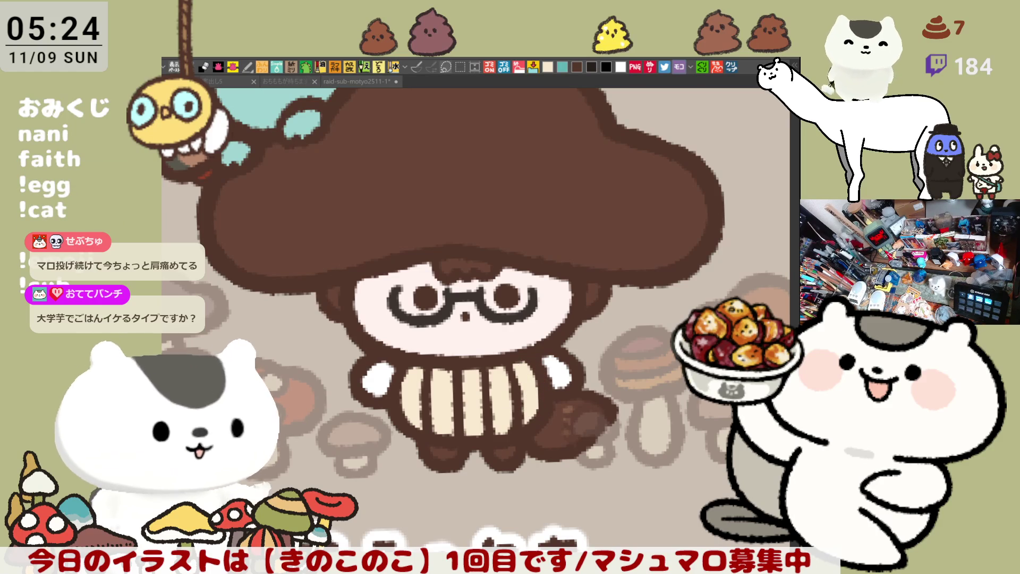
{"action": "left_click", "coordinate": [442, 453]}
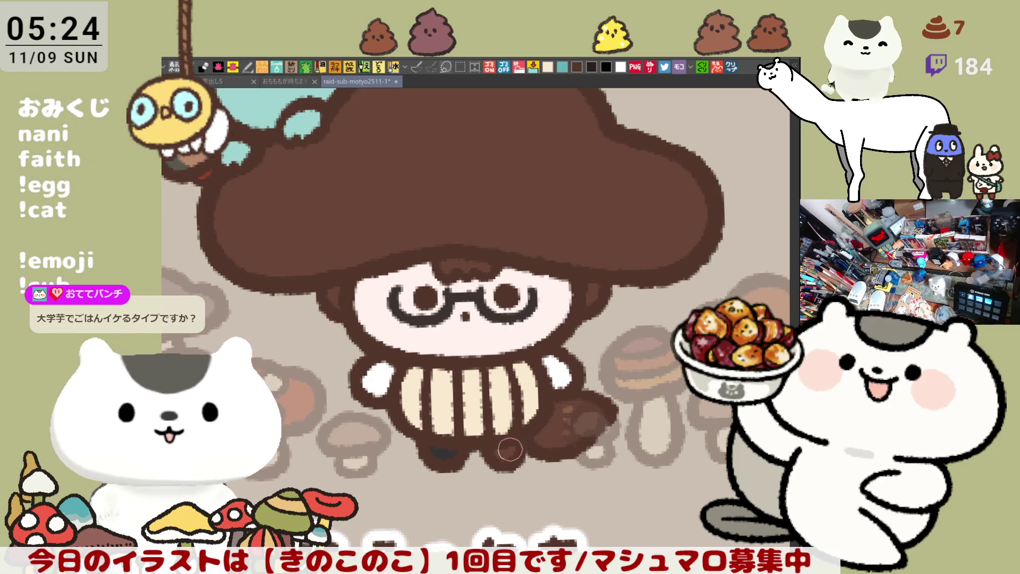
{"action": "left_click", "coordinate": [503, 453]}
{"action": "scroll", "coordinate": [515, 428], "scroll_direction": "up", "scroll_amount": 2}
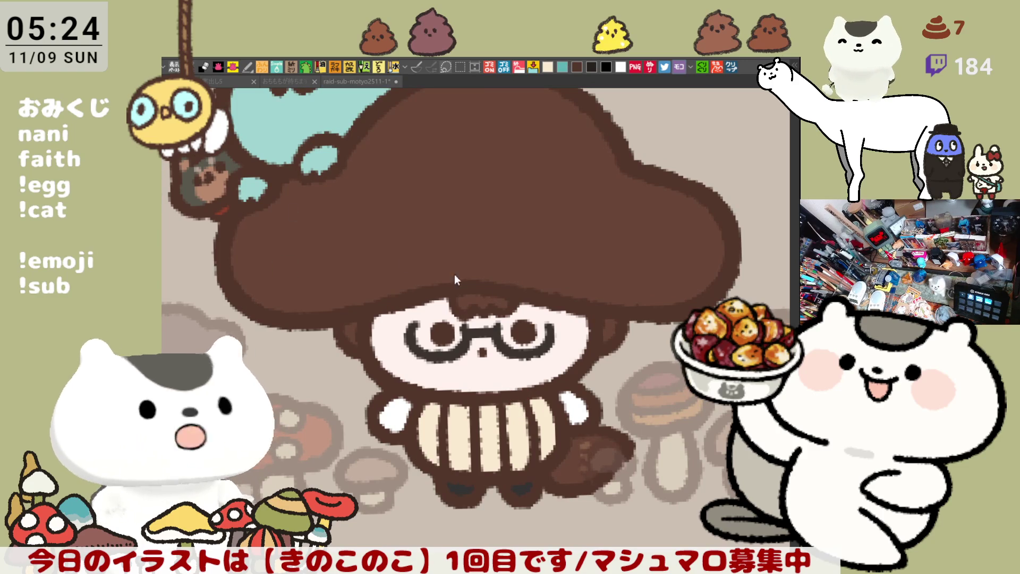
Brush pink blush on both cheeks and recolour the mushroom cap dark blue
{"action": "mouse_move", "coordinate": [412, 326]}
{"action": "left_mouse_down"}
{"action": "mouse_move", "coordinate": [401, 340]}
{"action": "mouse_move", "coordinate": [382, 338]}
{"action": "mouse_move", "coordinate": [418, 360]}
{"action": "mouse_move", "coordinate": [403, 331]}
{"action": "mouse_move", "coordinate": [402, 349]}
{"action": "left_mouse_up"}
{"action": "mouse_move", "coordinate": [550, 344]}
{"action": "left_mouse_down"}
{"action": "mouse_move", "coordinate": [585, 341]}
{"action": "mouse_move", "coordinate": [549, 352]}
{"action": "mouse_move", "coordinate": [561, 333]}
{"action": "mouse_move", "coordinate": [583, 345]}
{"action": "mouse_move", "coordinate": [564, 348]}
{"action": "left_mouse_up"}
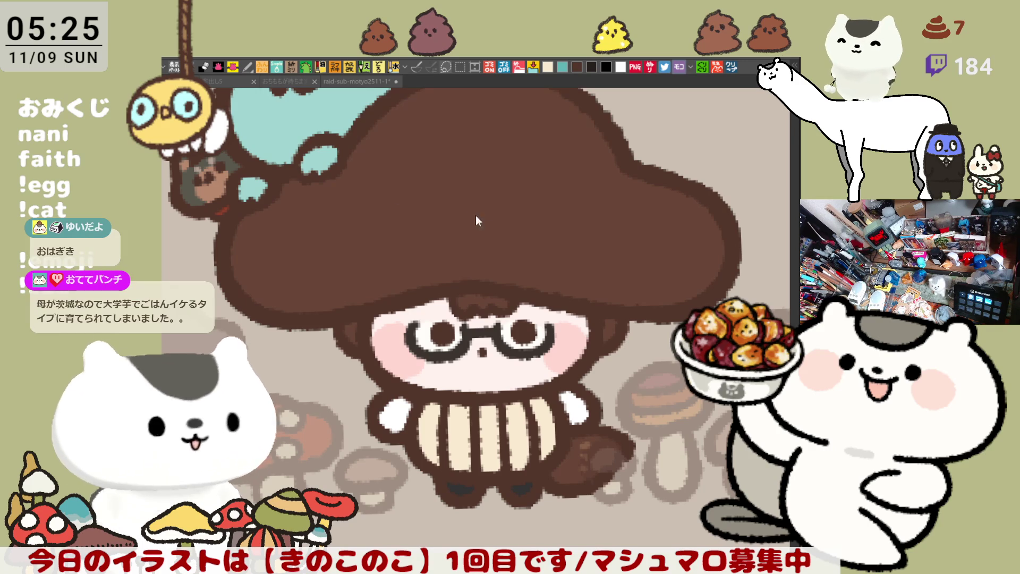
{"action": "left_click", "coordinate": [483, 272]}
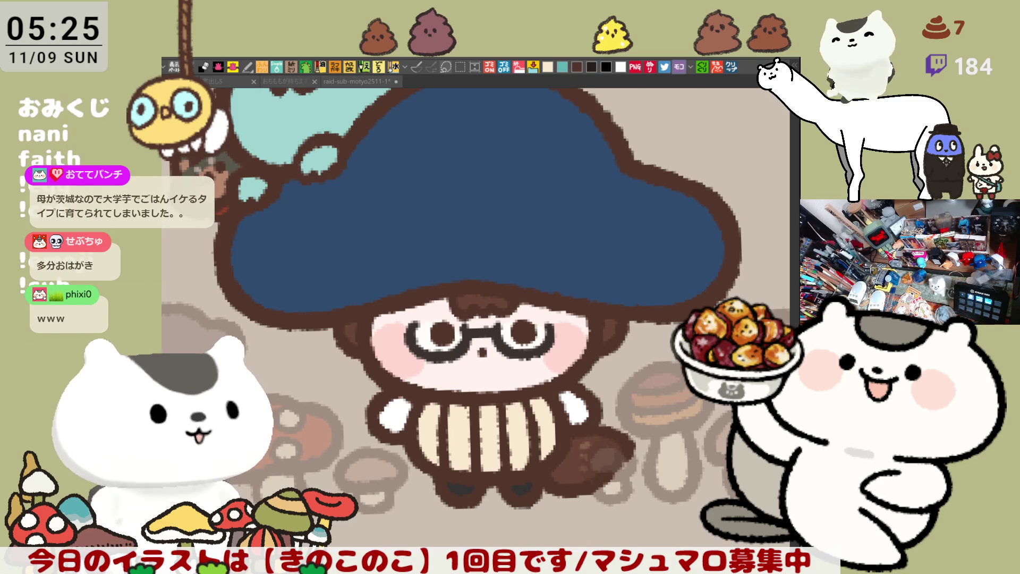
Paint a white arc on the blue cap, undoing the misplaced ring and open arc
{"action": "left_click_drag", "start_coordinate": [533, 291], "coordinate": [573, 336]}
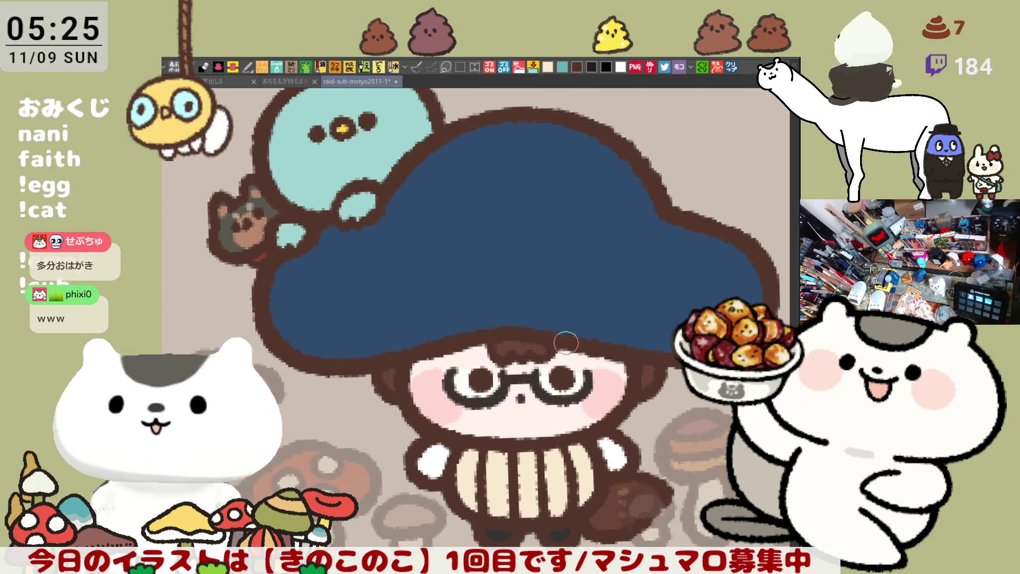
{"action": "scroll", "coordinate": [590, 334], "scroll_direction": "down", "scroll_amount": 3}
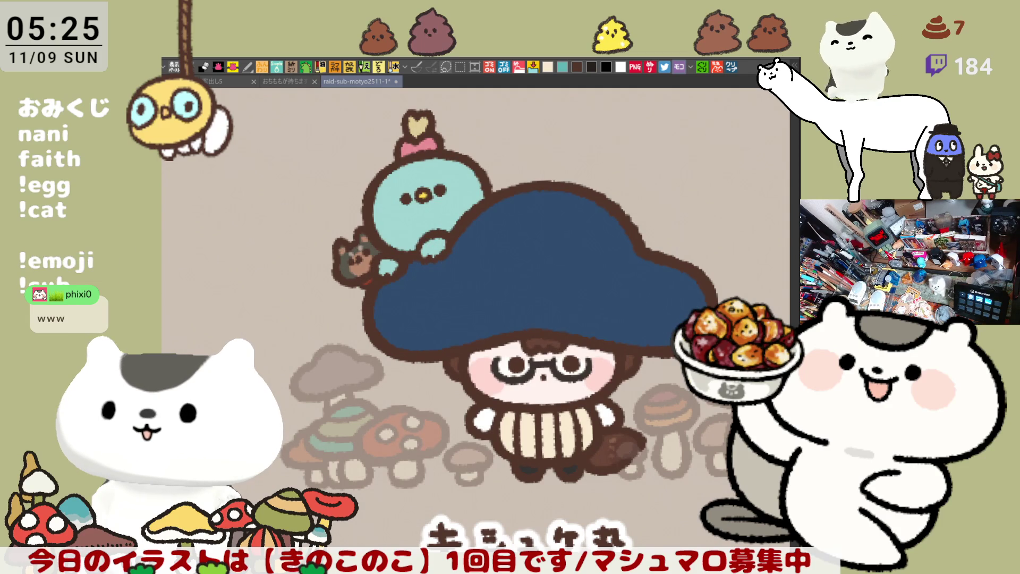
{"action": "mouse_move", "coordinate": [544, 194]}
{"action": "left_mouse_down"}
{"action": "mouse_move", "coordinate": [577, 242]}
{"action": "mouse_move", "coordinate": [550, 194]}
{"action": "left_mouse_up"}
{"action": "key", "text": "ctrl+z"}
{"action": "mouse_move", "coordinate": [531, 251]}
{"action": "left_mouse_down"}
{"action": "mouse_move", "coordinate": [572, 227]}
{"action": "mouse_move", "coordinate": [532, 253]}
{"action": "mouse_move", "coordinate": [552, 227]}
{"action": "left_mouse_up"}
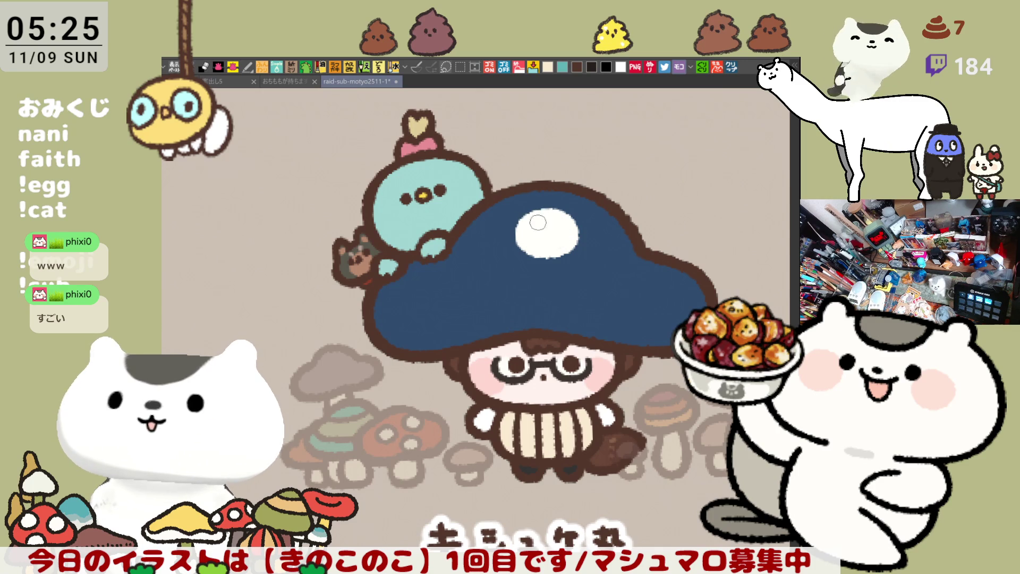
{"action": "mouse_move", "coordinate": [451, 317]}
{"action": "left_mouse_down"}
{"action": "mouse_move", "coordinate": [437, 284]}
{"action": "mouse_move", "coordinate": [470, 312]}
{"action": "mouse_move", "coordinate": [449, 310]}
{"action": "mouse_move", "coordinate": [485, 291]}
{"action": "mouse_move", "coordinate": [449, 313]}
{"action": "mouse_move", "coordinate": [487, 288]}
{"action": "left_mouse_up"}
{"action": "key", "text": "ctrl+z"}
Add five small white spots along the cap's left and right edges
{"action": "mouse_move", "coordinate": [615, 299]}
{"action": "left_mouse_down"}
{"action": "mouse_move", "coordinate": [593, 274]}
{"action": "mouse_move", "coordinate": [641, 308]}
{"action": "mouse_move", "coordinate": [595, 298]}
{"action": "mouse_move", "coordinate": [620, 287]}
{"action": "left_mouse_up"}
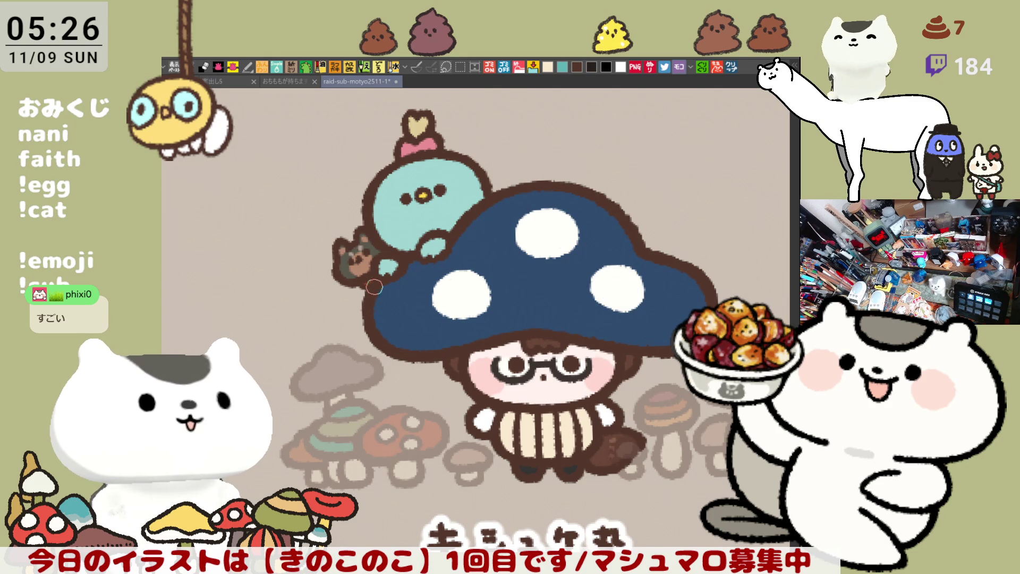
{"action": "mouse_move", "coordinate": [389, 289]}
{"action": "left_mouse_down"}
{"action": "mouse_move", "coordinate": [370, 311]}
{"action": "mouse_move", "coordinate": [382, 306]}
{"action": "left_mouse_up"}
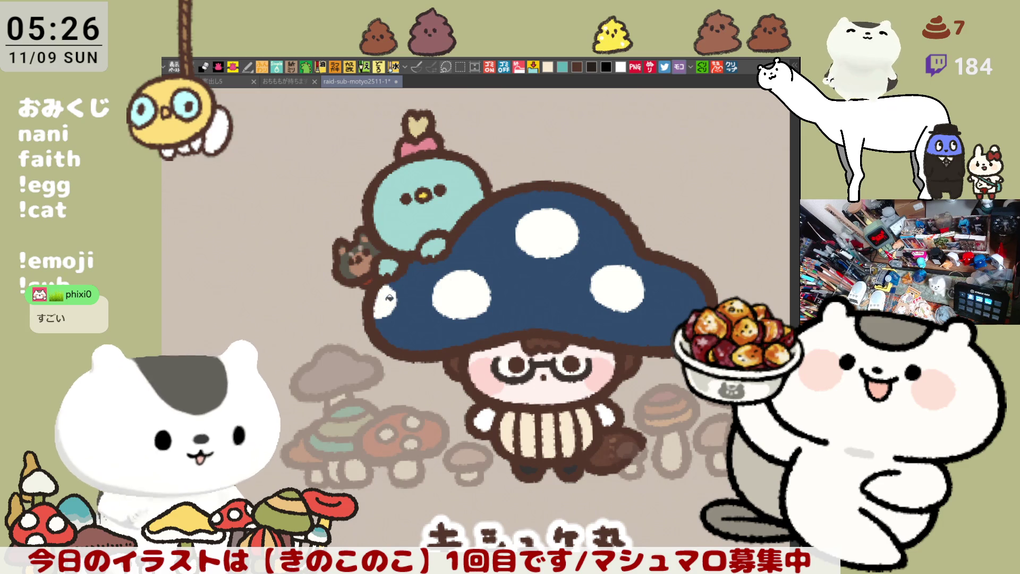
{"action": "mouse_move", "coordinate": [567, 272]}
{"action": "left_mouse_down"}
{"action": "mouse_move", "coordinate": [547, 276]}
{"action": "mouse_move", "coordinate": [554, 292]}
{"action": "mouse_move", "coordinate": [558, 281]}
{"action": "left_mouse_up"}
{"action": "left_click_drag", "start_coordinate": [664, 282], "coordinate": [668, 290]}
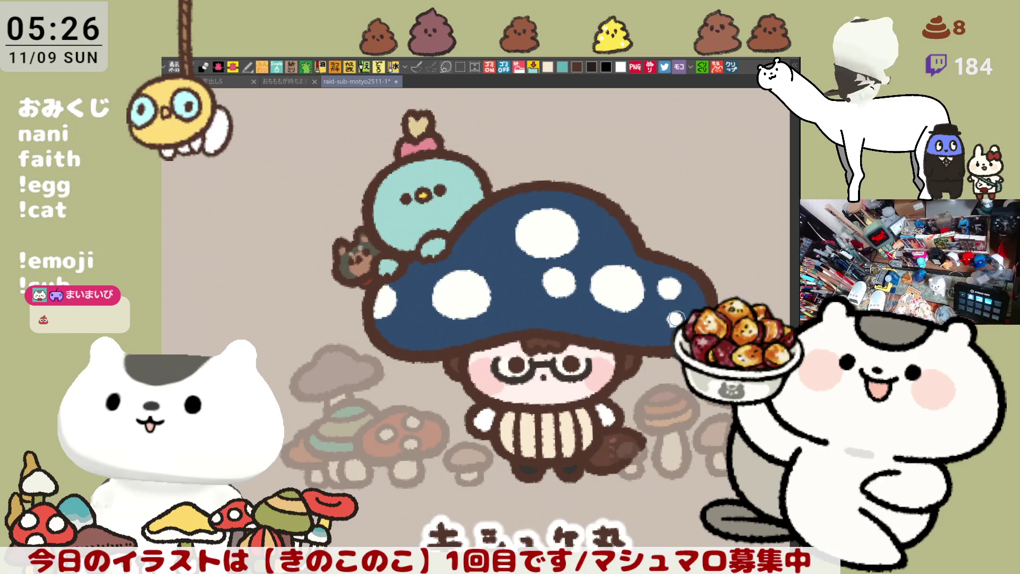
{"action": "left_click_drag", "start_coordinate": [665, 318], "coordinate": [674, 320]}
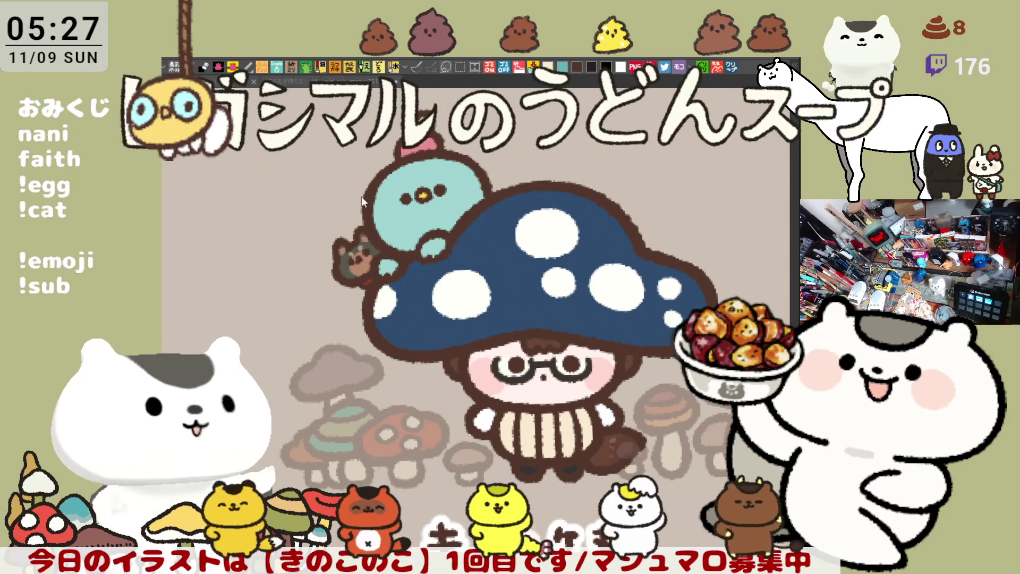
Dot dark eyes onto the white cap spots, undoing misplaced dots
{"action": "left_click", "coordinate": [450, 295]}
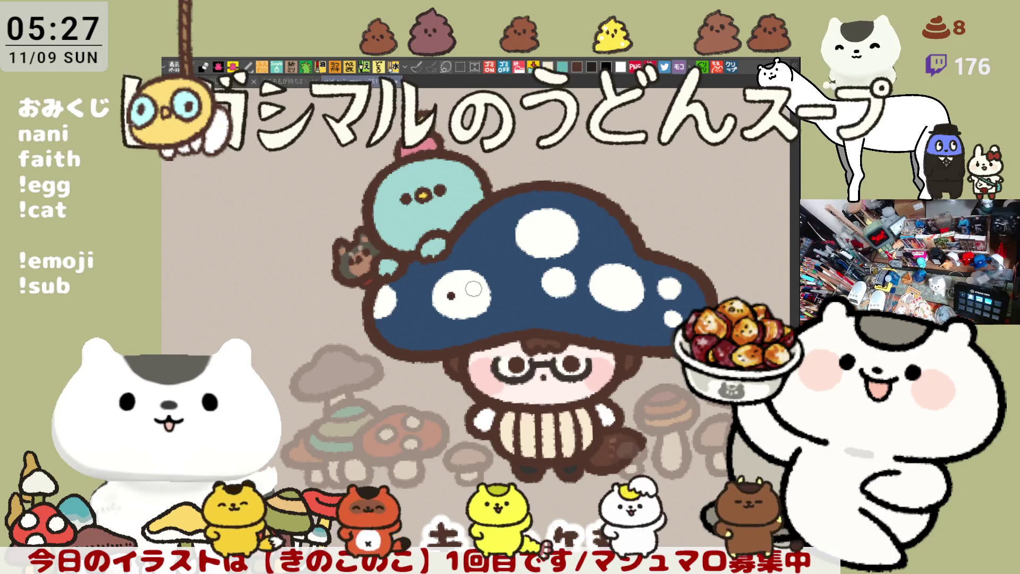
{"action": "left_click", "coordinate": [473, 291]}
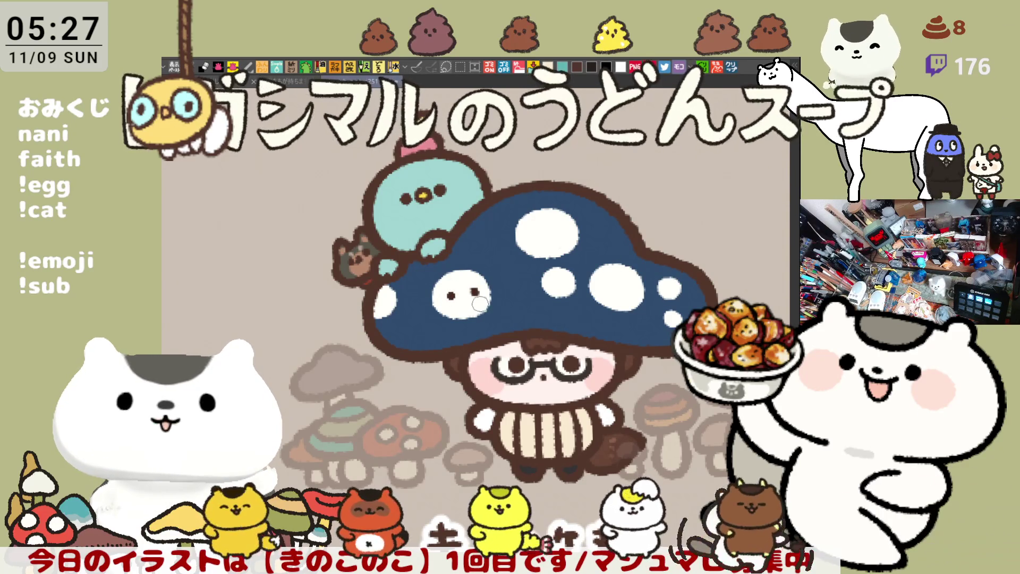
{"action": "key", "text": "ctrl+z"}
{"action": "key", "text": "ctrl+z"}
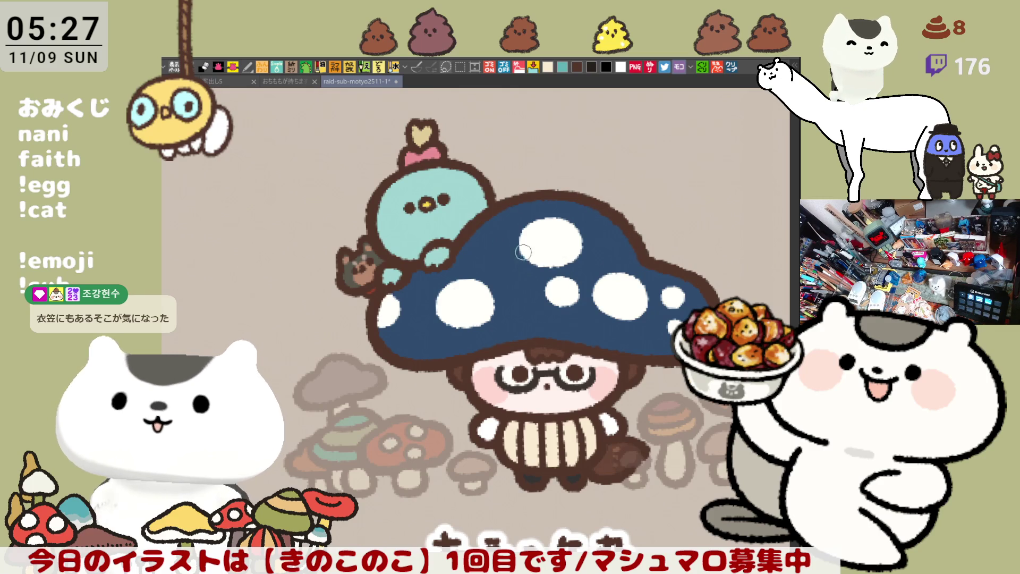
{"action": "left_click", "coordinate": [562, 246]}
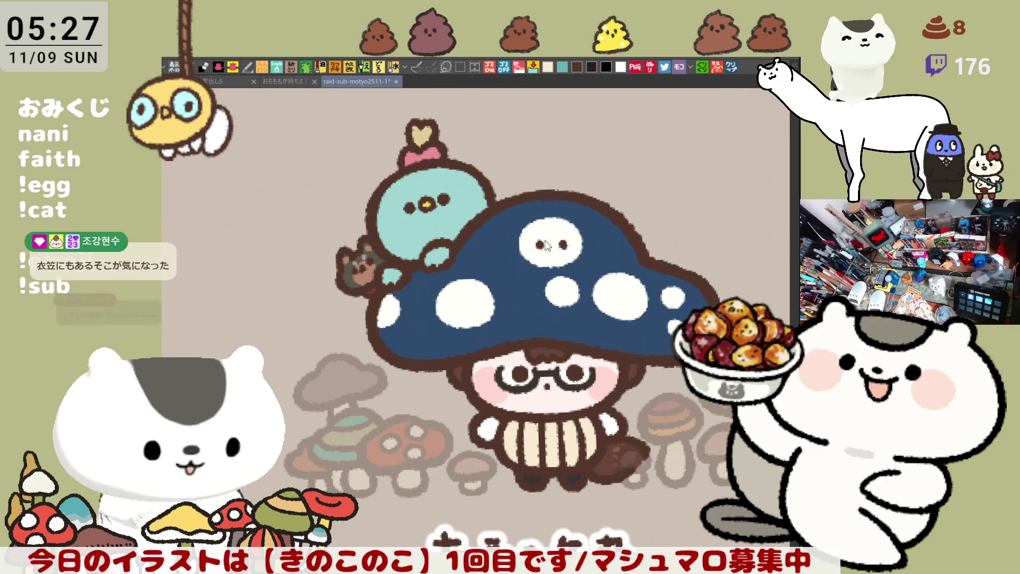
{"action": "key", "text": "ctrl+z"}
{"action": "key", "text": "ctrl+z"}
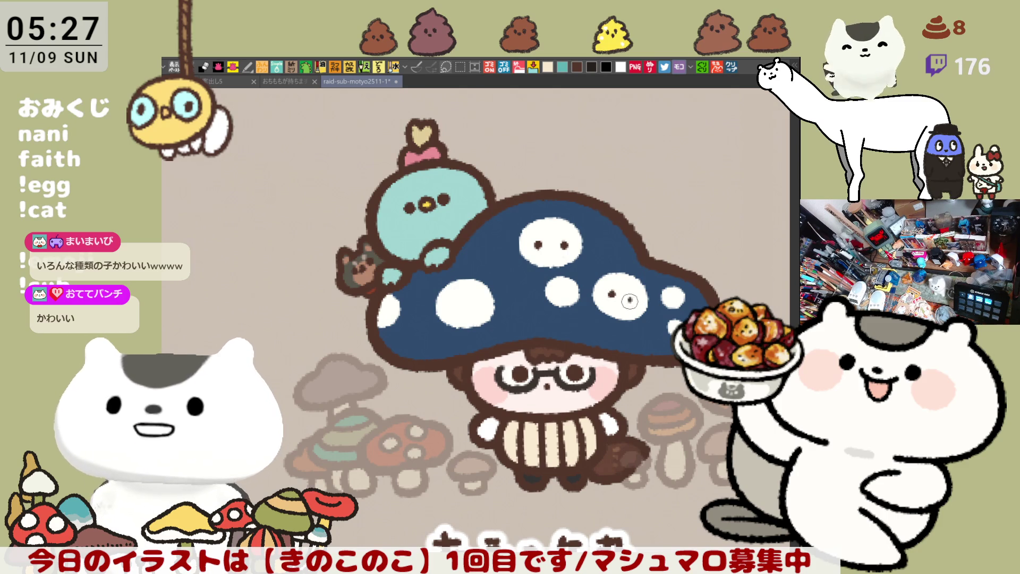
{"action": "left_click", "coordinate": [630, 300]}
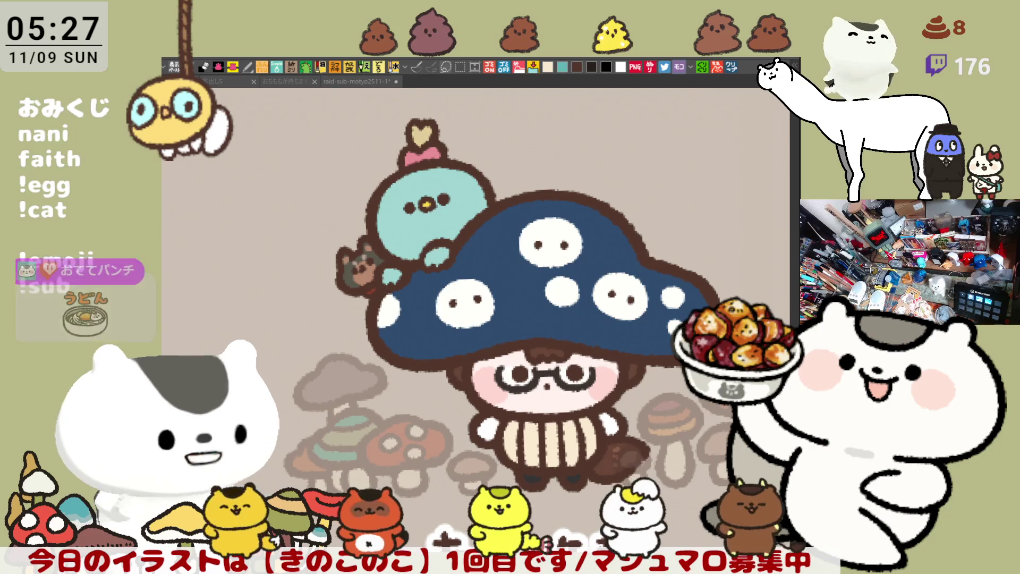
Dab small yellow beaks onto the spotted faces on the cap
{"action": "left_click", "coordinate": [464, 303]}
{"action": "left_click", "coordinate": [551, 246]}
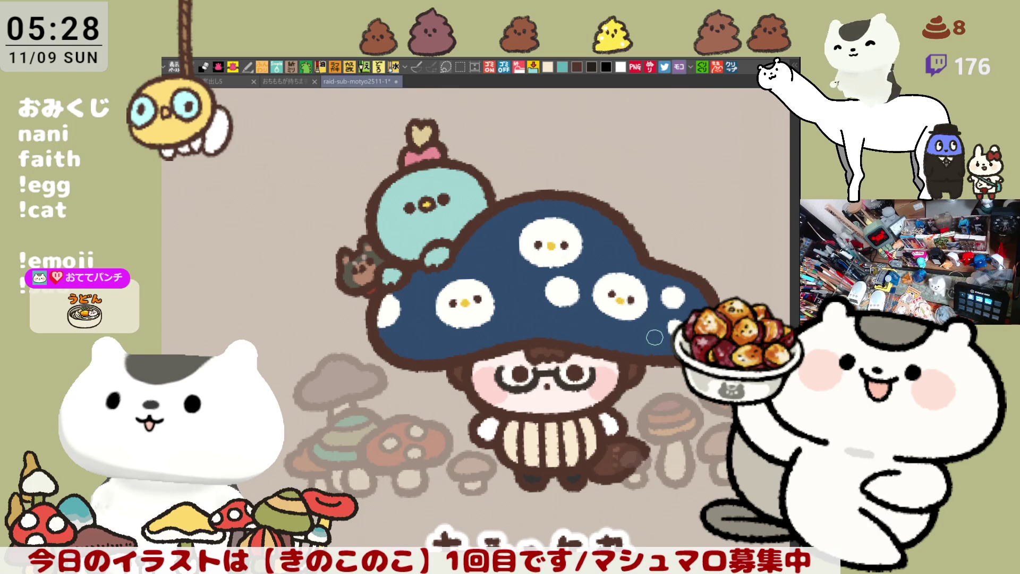
{"action": "scroll", "coordinate": [671, 265], "scroll_direction": "down", "scroll_amount": 4}
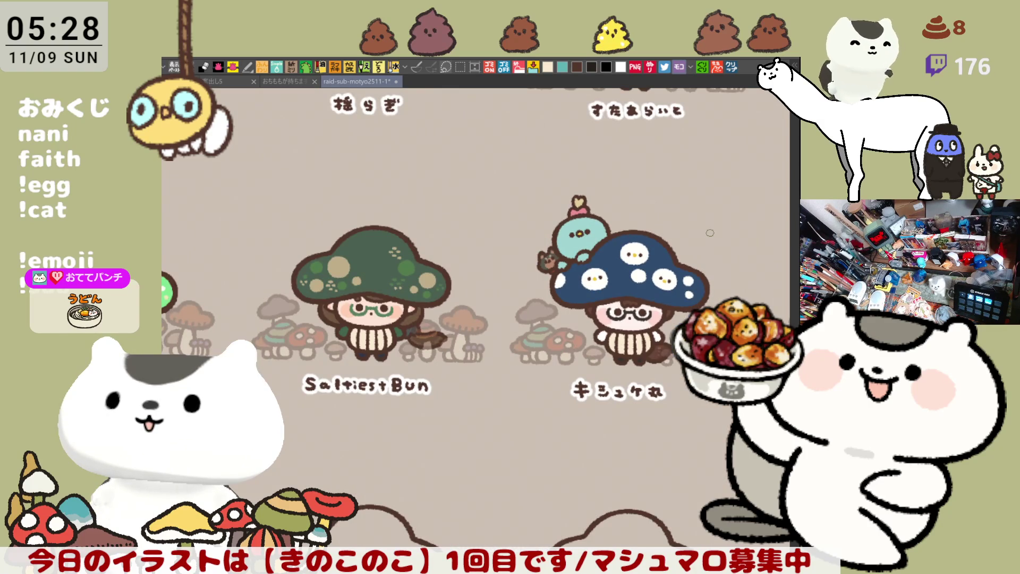
Save the drawing and bring the ちさと character's outline sketch into view
{"action": "scroll", "coordinate": [691, 229], "scroll_direction": "up", "scroll_amount": 3}
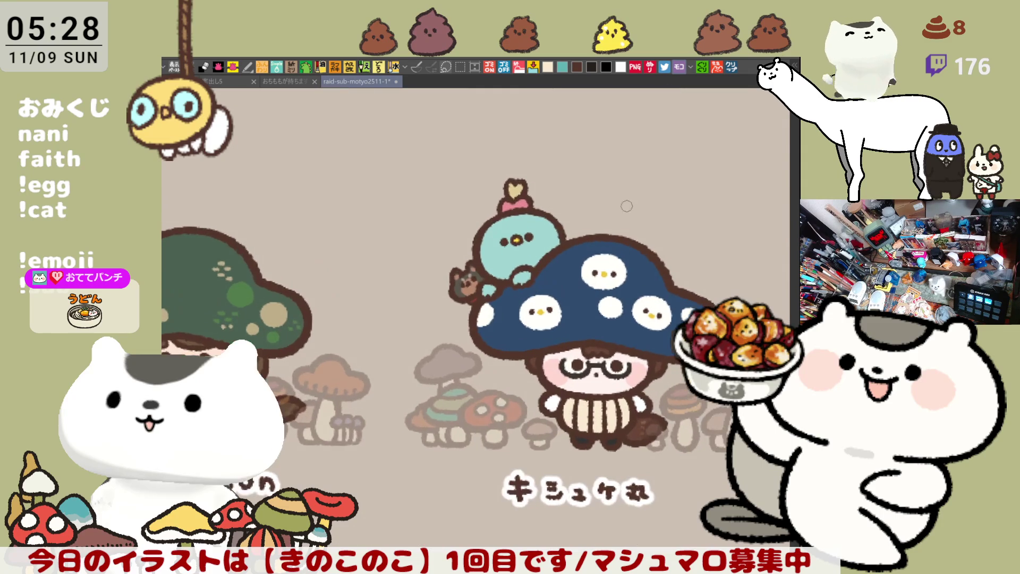
{"action": "key", "text": "ctrl+s"}
{"action": "left_click_drag", "start_coordinate": [380, 260], "coordinate": [200, 236]}
{"action": "scroll", "coordinate": [200, 236], "scroll_direction": "up", "scroll_amount": 1}
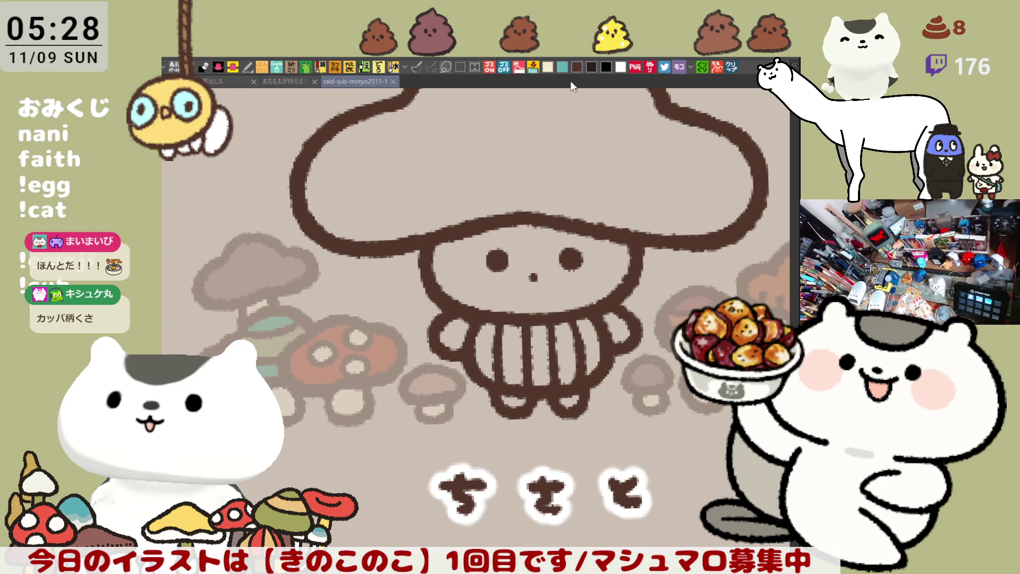
Draw a short brown curve beside the left of the ちさと face, then save
{"action": "left_click", "coordinate": [492, 260]}
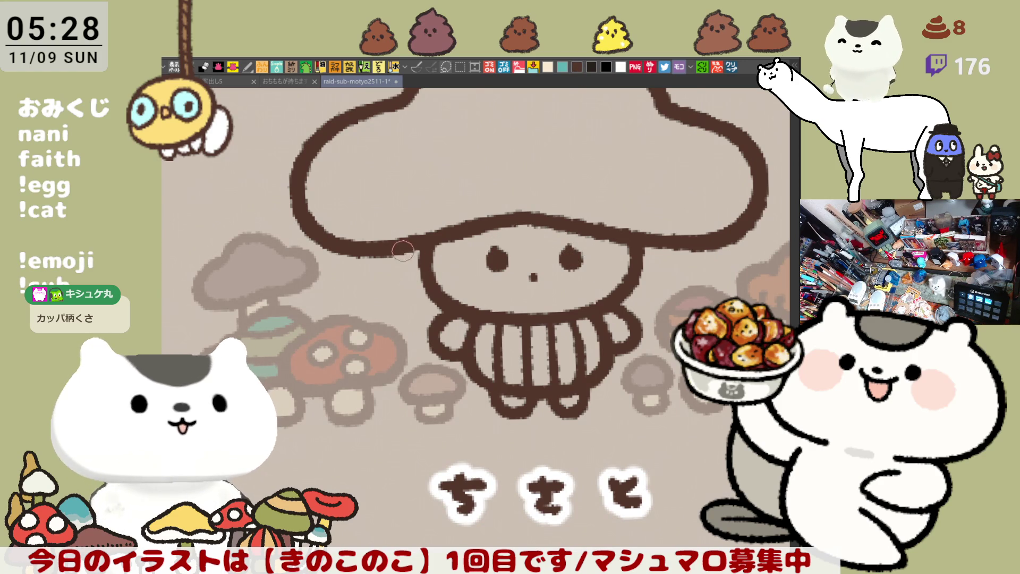
{"action": "left_click_drag", "start_coordinate": [398, 253], "coordinate": [437, 316]}
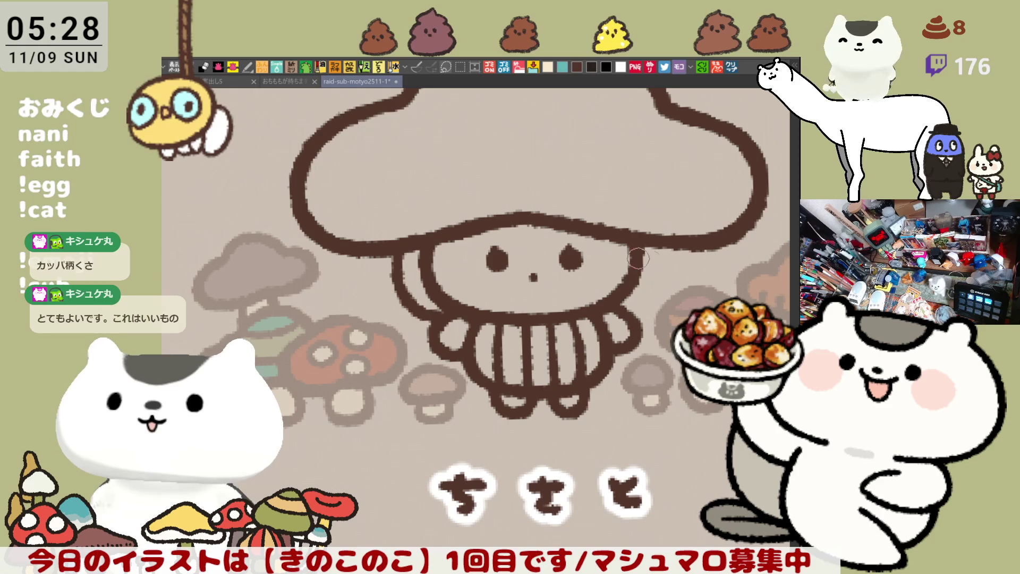
{"action": "key", "text": "ctrl+z"}
{"action": "left_click_drag", "start_coordinate": [404, 255], "coordinate": [428, 306]}
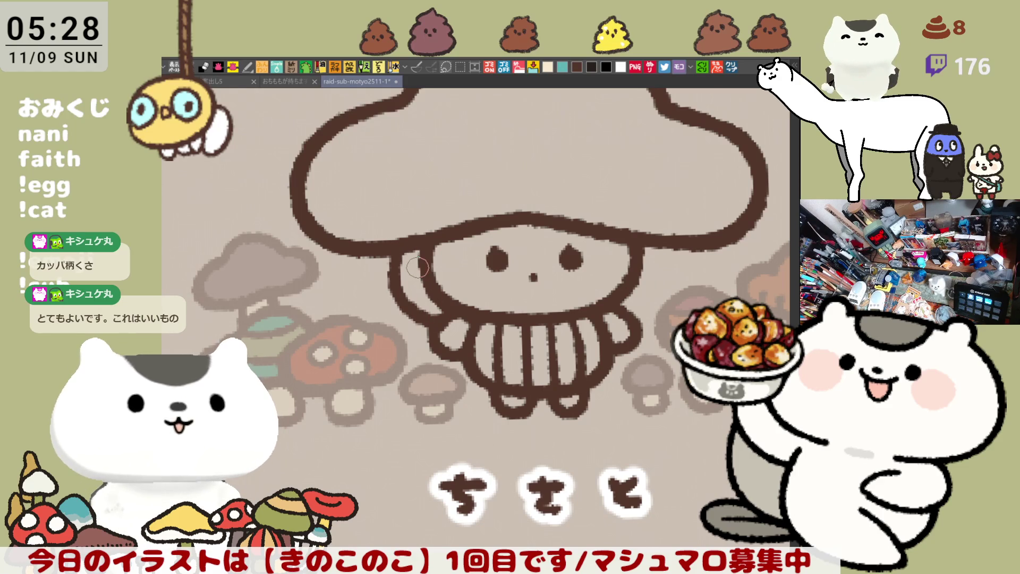
{"action": "key", "text": "ctrl+z"}
{"action": "left_click_drag", "start_coordinate": [404, 253], "coordinate": [421, 287]}
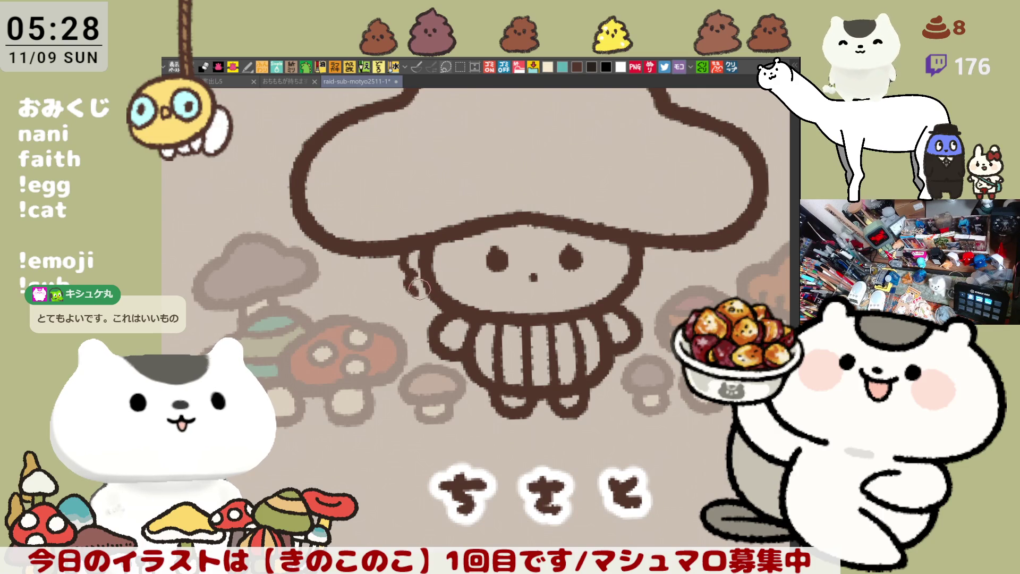
{"action": "mouse_move", "coordinate": [414, 290]}
{"action": "left_mouse_down"}
{"action": "mouse_move", "coordinate": [425, 308]}
{"action": "mouse_move", "coordinate": [438, 304]}
{"action": "mouse_move", "coordinate": [418, 290]}
{"action": "mouse_move", "coordinate": [428, 300]}
{"action": "mouse_move", "coordinate": [417, 308]}
{"action": "left_mouse_up"}
{"action": "key", "text": "ctrl+s"}
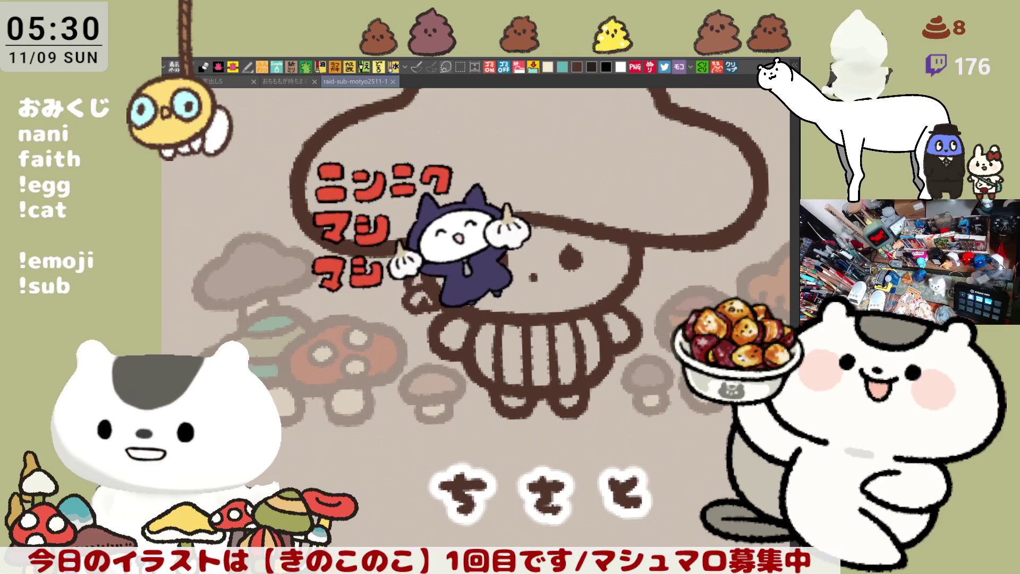
Redraw the curling stroke beside the ちさと body, then reframe the view on the face
{"action": "mouse_move", "coordinate": [412, 254]}
{"action": "left_mouse_down"}
{"action": "mouse_move", "coordinate": [343, 235]}
{"action": "mouse_move", "coordinate": [320, 273]}
{"action": "mouse_move", "coordinate": [348, 300]}
{"action": "left_mouse_up"}
{"action": "key", "text": "ctrl+z"}
{"action": "mouse_move", "coordinate": [326, 222]}
{"action": "left_mouse_down"}
{"action": "mouse_move", "coordinate": [321, 242]}
{"action": "mouse_move", "coordinate": [348, 298]}
{"action": "left_mouse_up"}
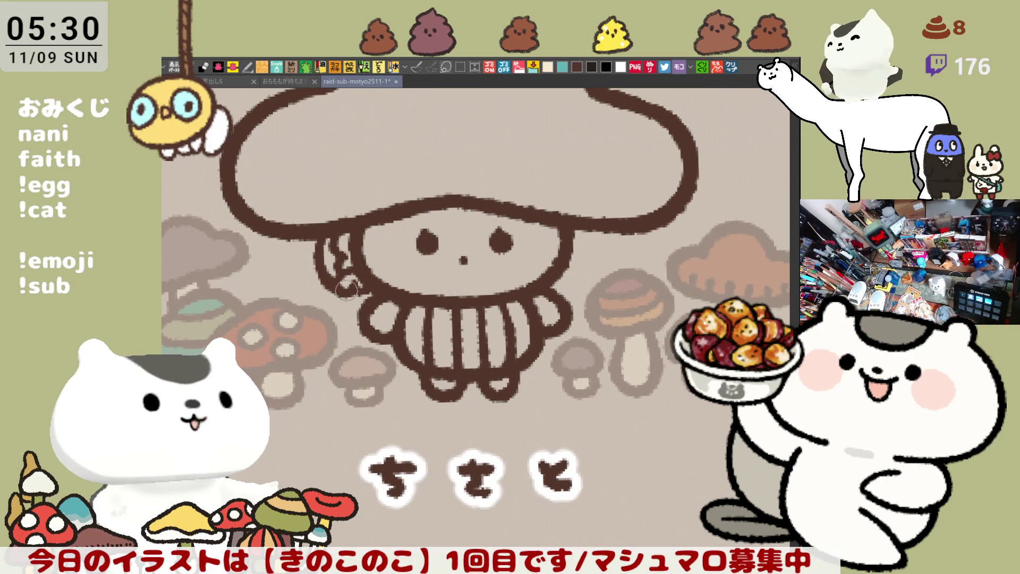
{"action": "key", "text": "ctrl+z"}
{"action": "mouse_move", "coordinate": [326, 223]}
{"action": "left_mouse_down"}
{"action": "mouse_move", "coordinate": [322, 251]}
{"action": "mouse_move", "coordinate": [347, 272]}
{"action": "mouse_move", "coordinate": [343, 294]}
{"action": "mouse_move", "coordinate": [366, 315]}
{"action": "left_mouse_up"}
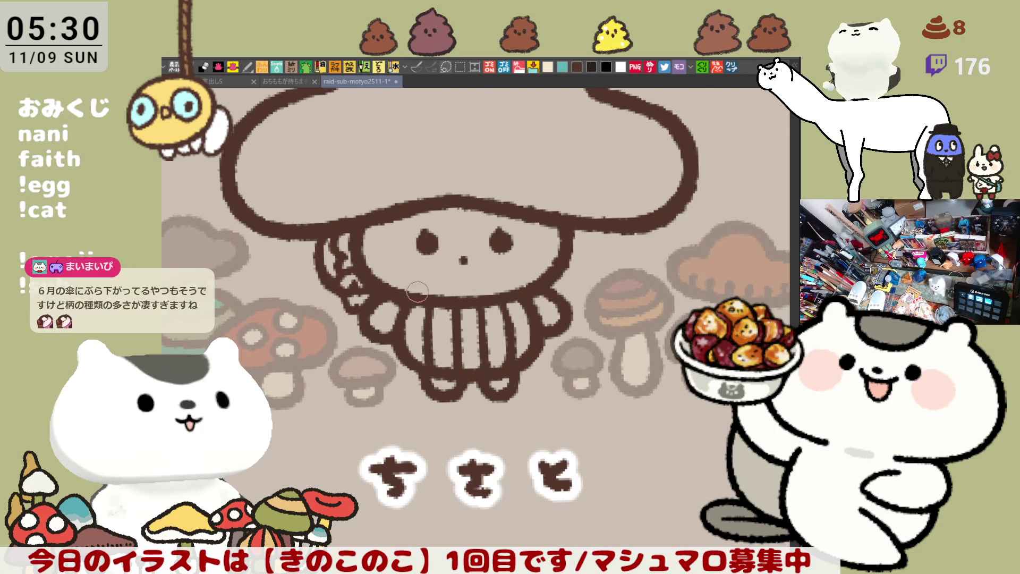
{"action": "left_click_drag", "start_coordinate": [528, 302], "coordinate": [504, 292]}
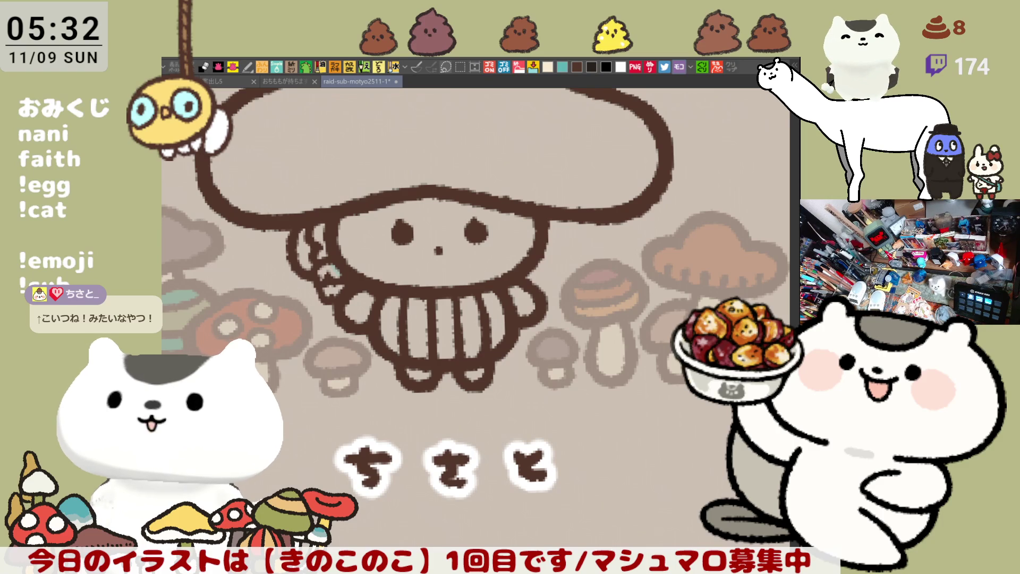
{"action": "mouse_move", "coordinate": [511, 441]}
{"action": "left_mouse_down"}
{"action": "mouse_move", "coordinate": [558, 404]}
{"action": "mouse_move", "coordinate": [626, 460]}
{"action": "left_mouse_up"}
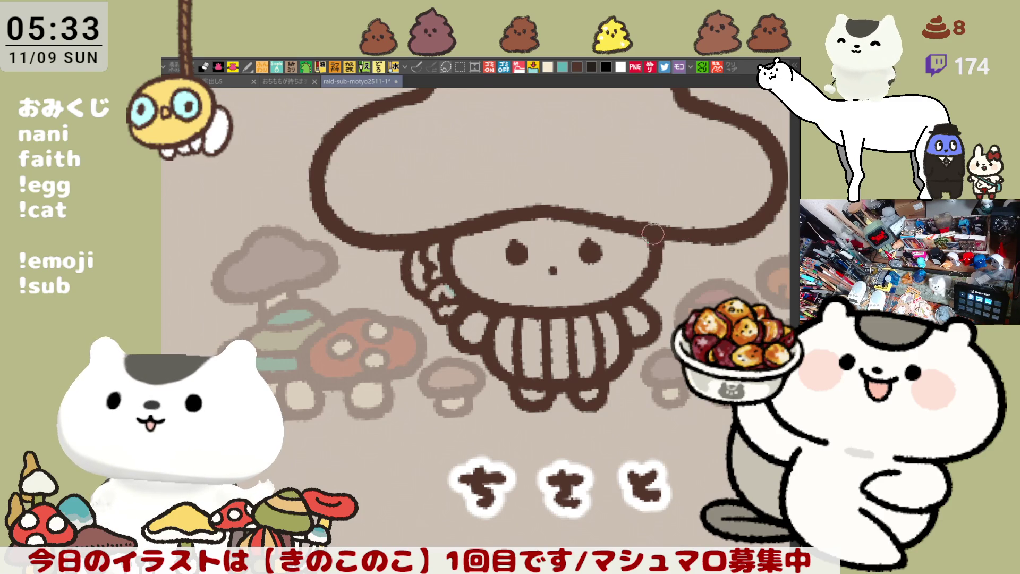
Draw a small hair curl and a wavy fringe just under the cap's brim
{"action": "left_click_drag", "start_coordinate": [517, 223], "coordinate": [566, 231]}
{"action": "left_click_drag", "start_coordinate": [531, 220], "coordinate": [580, 230]}
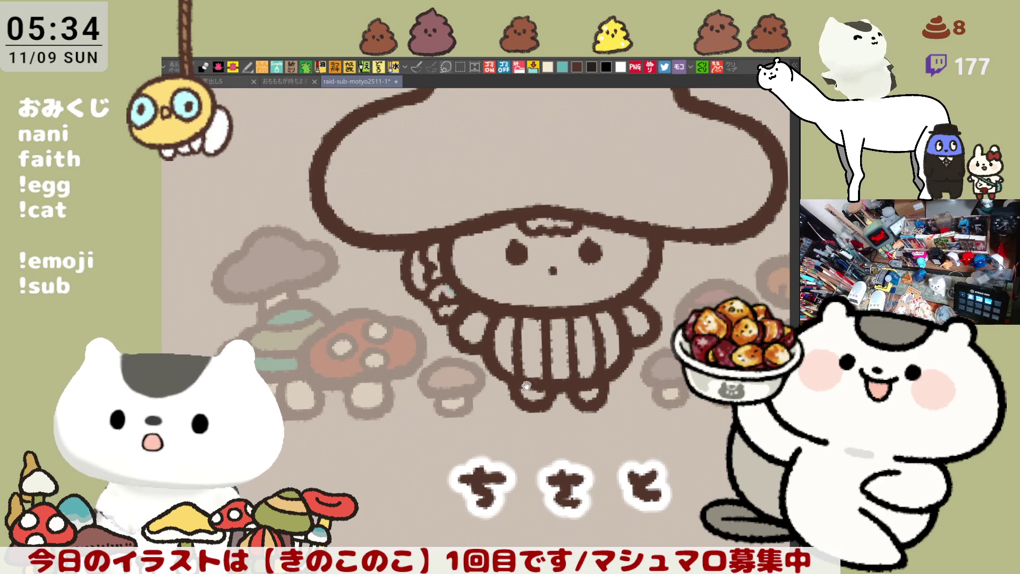
Draw the right-side brown hair outline down to the chin, then retrace the left hair outline darker
{"action": "left_click_drag", "start_coordinate": [574, 333], "coordinate": [513, 369]}
{"action": "left_click_drag", "start_coordinate": [609, 273], "coordinate": [593, 341]}
{"action": "key", "text": "ctrl+z"}
{"action": "left_click_drag", "start_coordinate": [614, 278], "coordinate": [590, 342]}
{"action": "key", "text": "ctrl+z"}
{"action": "left_click_drag", "start_coordinate": [616, 271], "coordinate": [589, 343]}
{"action": "key", "text": "ctrl+z"}
{"action": "left_click_drag", "start_coordinate": [610, 269], "coordinate": [582, 345]}
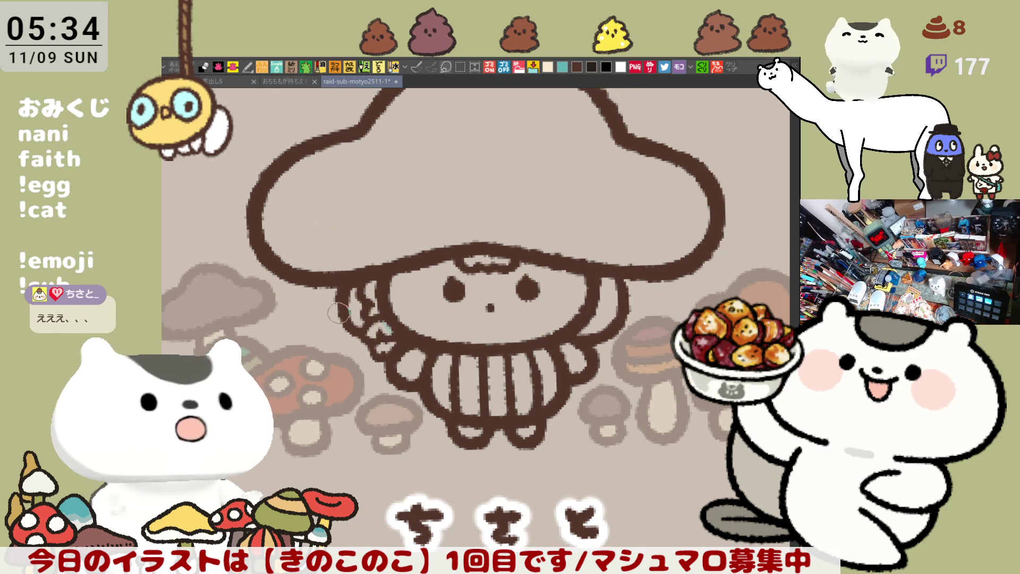
{"action": "mouse_move", "coordinate": [348, 284]}
{"action": "left_mouse_down"}
{"action": "mouse_move", "coordinate": [343, 319]}
{"action": "mouse_move", "coordinate": [363, 311]}
{"action": "left_mouse_up"}
{"action": "mouse_move", "coordinate": [348, 276]}
{"action": "left_mouse_down"}
{"action": "mouse_move", "coordinate": [362, 332]}
{"action": "mouse_move", "coordinate": [378, 345]}
{"action": "left_mouse_up"}
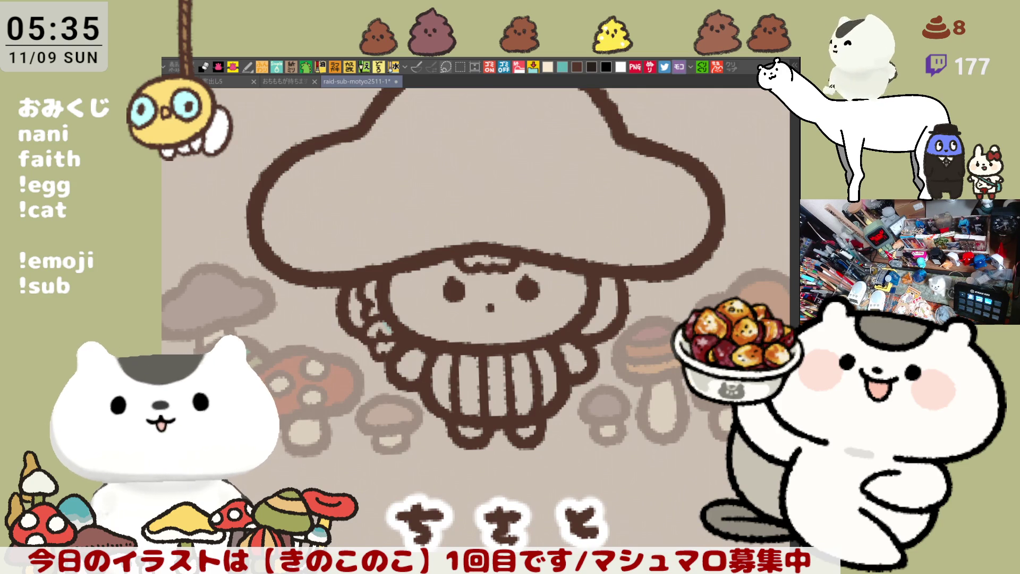
{"action": "left_click_drag", "start_coordinate": [617, 274], "coordinate": [625, 305]}
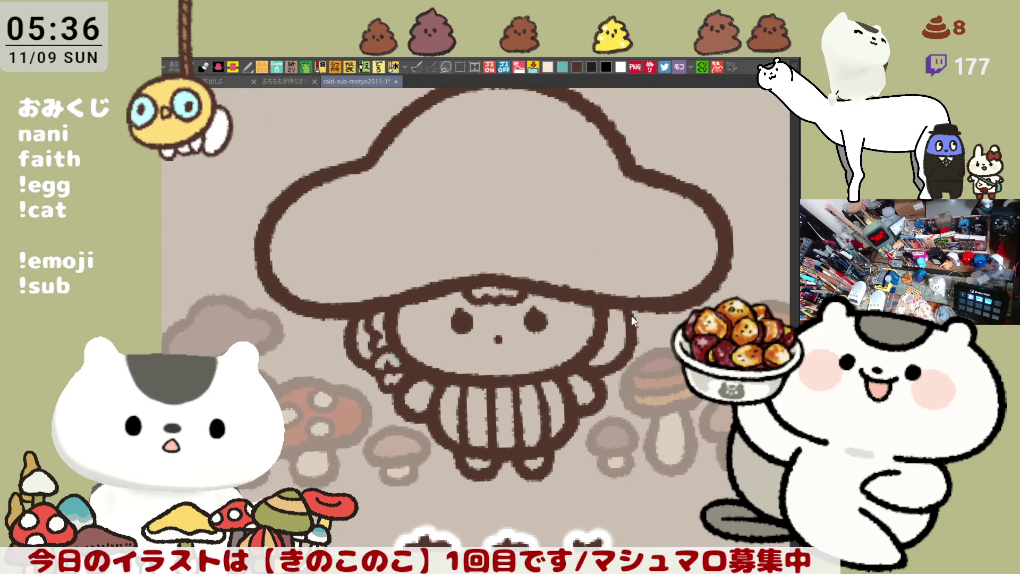
{"action": "left_click_drag", "start_coordinate": [639, 308], "coordinate": [625, 344]}
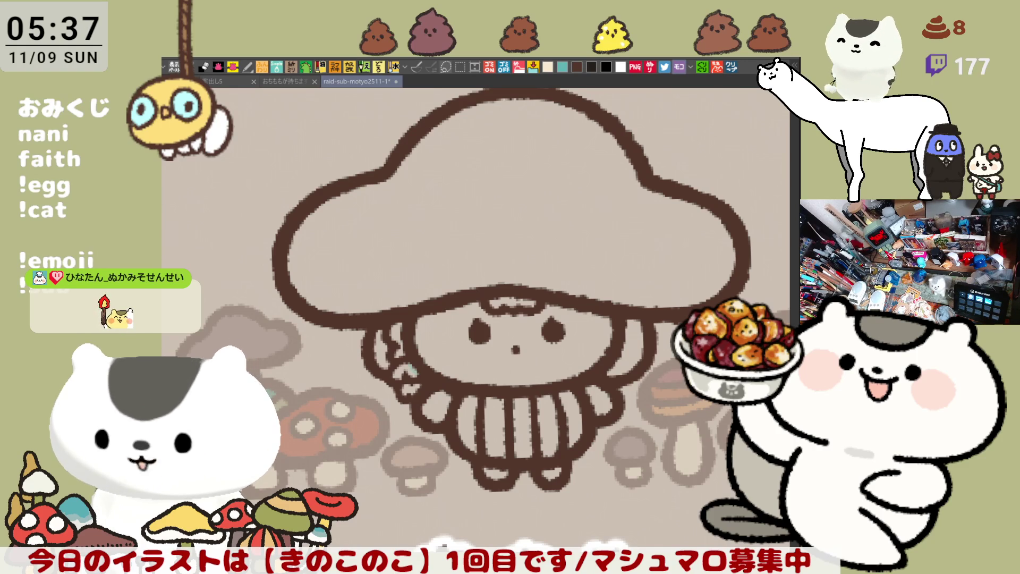
{"action": "scroll", "coordinate": [367, 317], "scroll_direction": "down", "scroll_amount": 2}
{"action": "scroll", "coordinate": [367, 317], "scroll_direction": "up", "scroll_amount": 2}
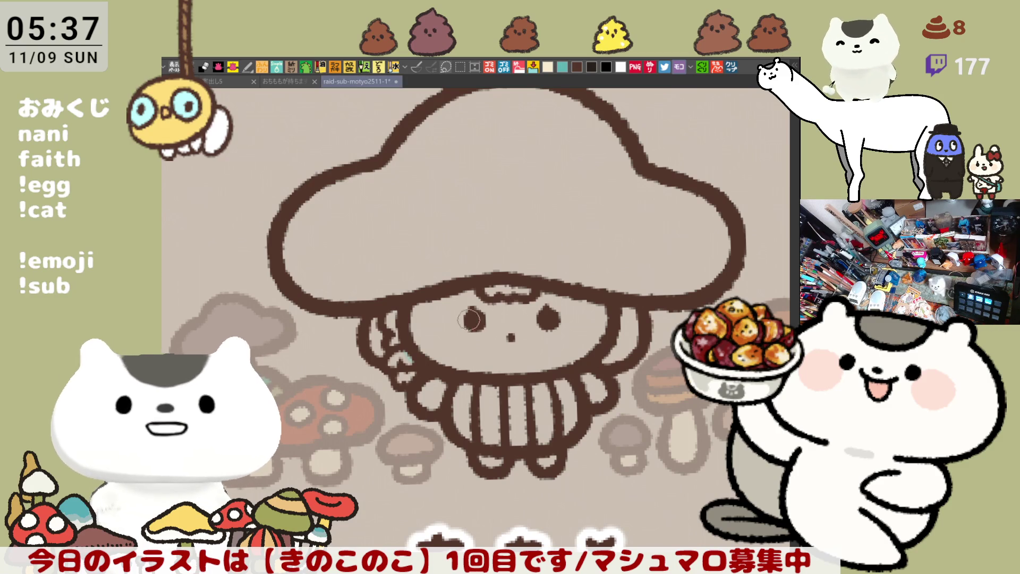
Sketch the grey glasses stroke around the kid's eyes
{"action": "left_click_drag", "start_coordinate": [452, 317], "coordinate": [498, 331]}
{"action": "key", "text": "ctrl+z"}
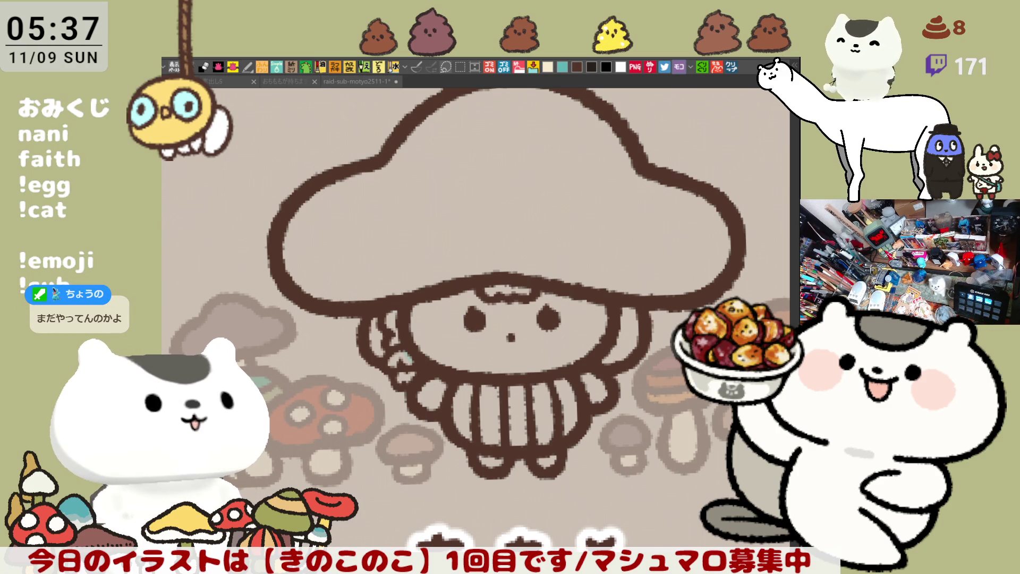
{"action": "mouse_move", "coordinate": [447, 331]}
{"action": "left_mouse_down"}
{"action": "mouse_move", "coordinate": [463, 306]}
{"action": "mouse_move", "coordinate": [444, 329]}
{"action": "mouse_move", "coordinate": [502, 340]}
{"action": "mouse_move", "coordinate": [447, 326]}
{"action": "mouse_move", "coordinate": [571, 314]}
{"action": "left_mouse_up"}
{"action": "key", "text": "ctrl+z"}
{"action": "key", "text": "ctrl+z"}
{"action": "key", "text": "ctrl+z"}
{"action": "key", "text": "ctrl+z"}
{"action": "key", "text": "ctrl+z"}
{"action": "key", "text": "ctrl+z"}
{"action": "key", "text": "ctrl+z"}
{"action": "key", "text": "ctrl+z"}
{"action": "key", "text": "ctrl+z"}
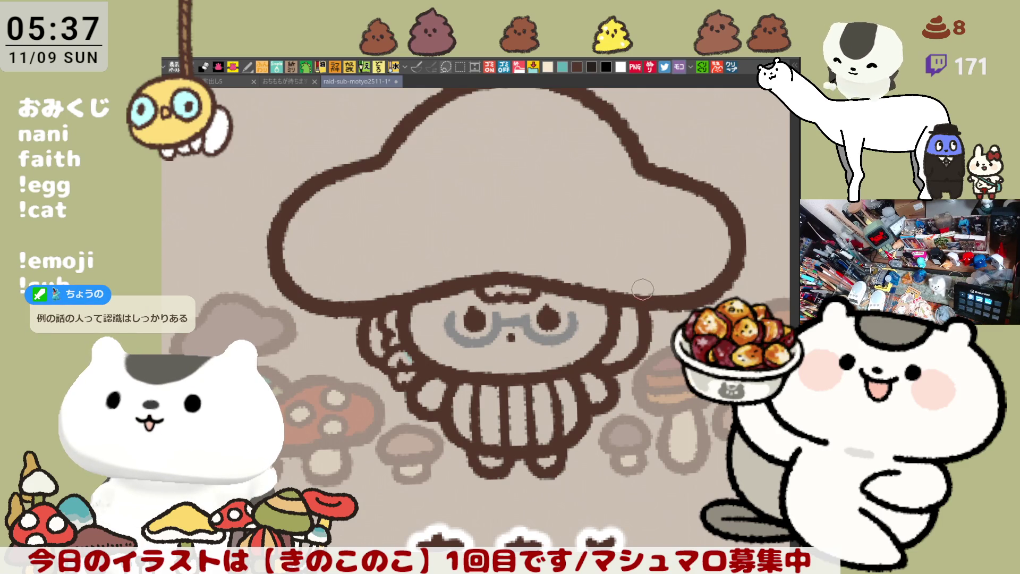
Bring the whole mushroom cap into view and lasso-fill the cap, face and body pink
{"action": "left_click_drag", "start_coordinate": [534, 219], "coordinate": [530, 246]}
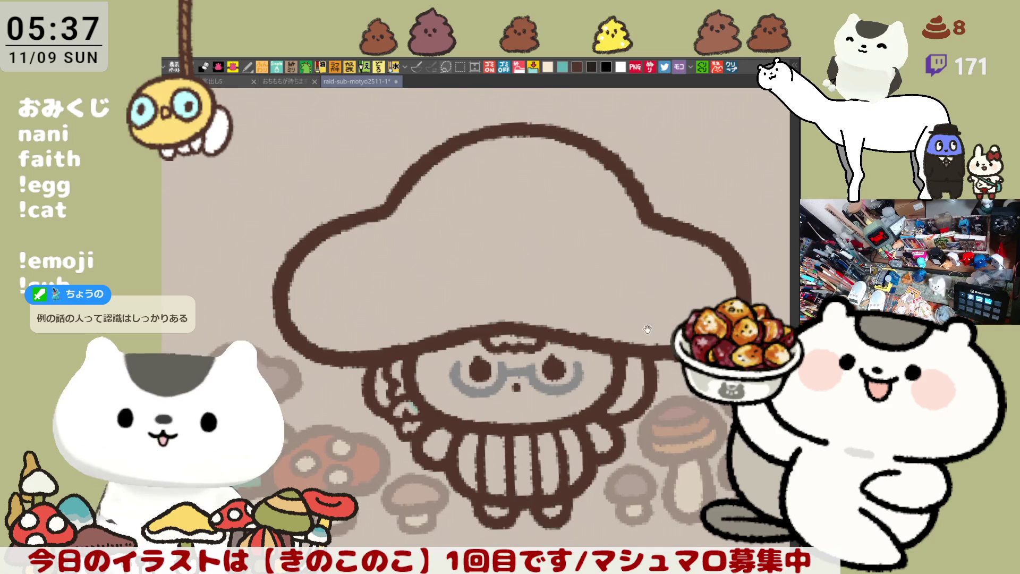
{"action": "left_click_drag", "start_coordinate": [645, 323], "coordinate": [607, 254]}
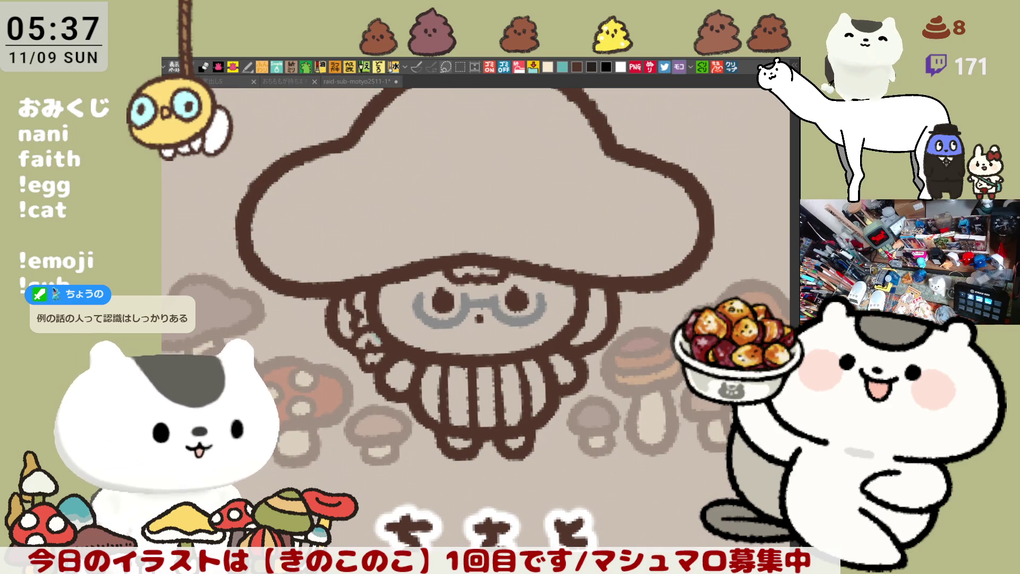
{"action": "left_click_drag", "start_coordinate": [766, 234], "coordinate": [777, 298]}
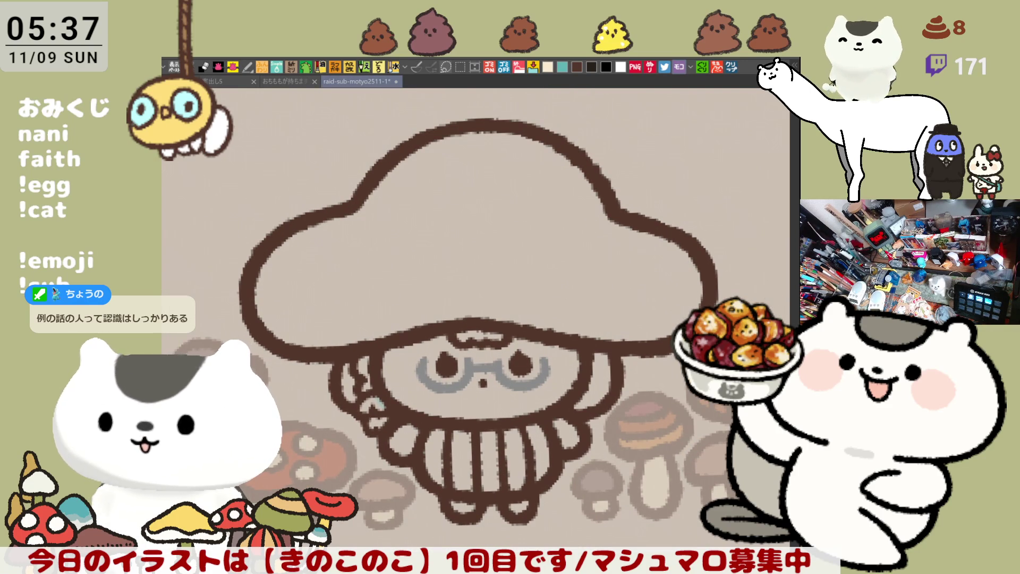
{"action": "mouse_move", "coordinate": [176, 251]}
{"action": "left_mouse_down"}
{"action": "mouse_move", "coordinate": [453, 94]}
{"action": "mouse_move", "coordinate": [759, 283]}
{"action": "mouse_move", "coordinate": [442, 542]}
{"action": "mouse_move", "coordinate": [627, 441]}
{"action": "left_mouse_up"}
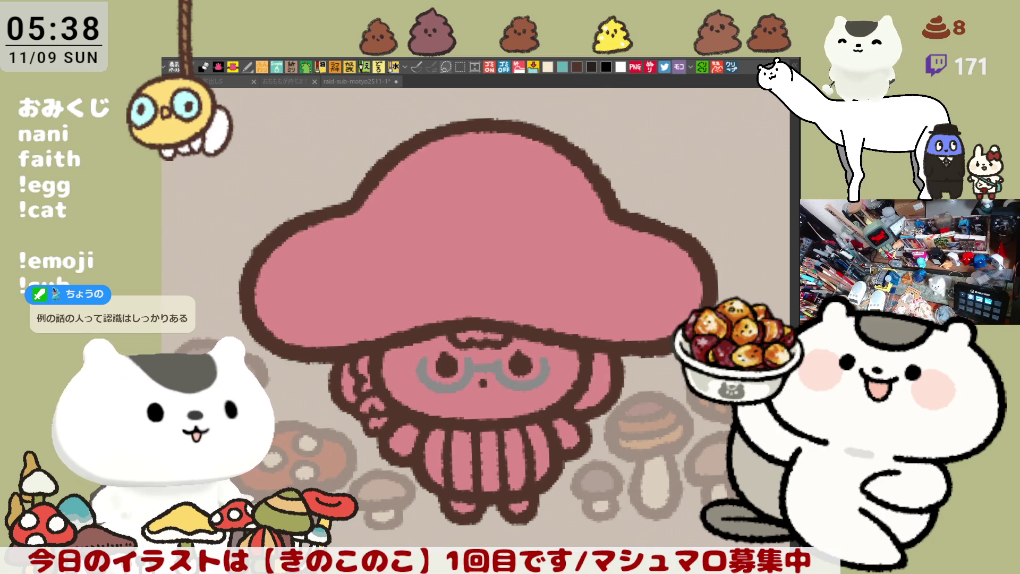
Fill the face white and airbrush pink blush onto both cheeks
{"action": "left_click", "coordinate": [426, 345]}
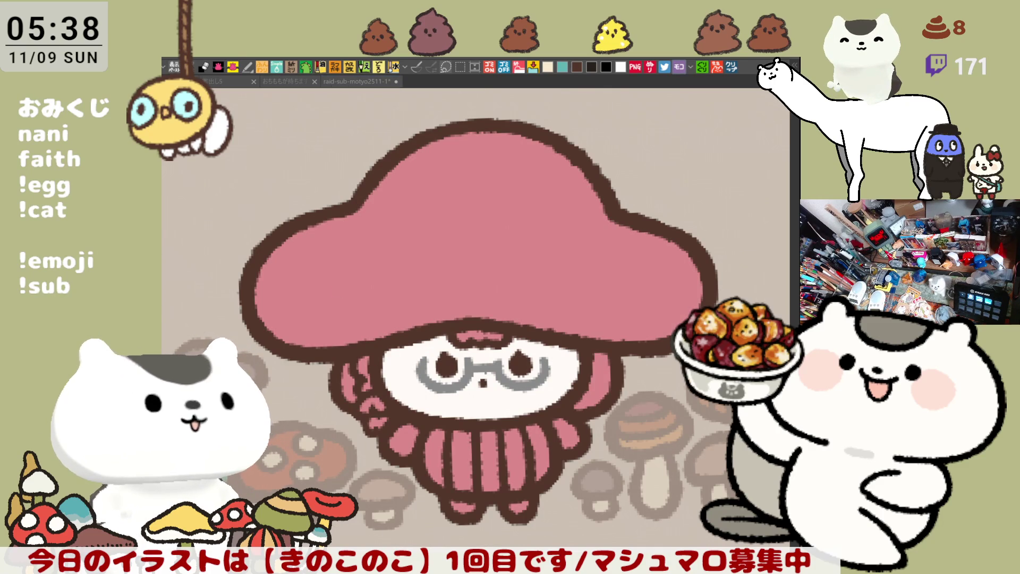
{"action": "mouse_move", "coordinate": [418, 370]}
{"action": "left_mouse_down"}
{"action": "mouse_move", "coordinate": [402, 393]}
{"action": "mouse_move", "coordinate": [425, 378]}
{"action": "mouse_move", "coordinate": [415, 366]}
{"action": "mouse_move", "coordinate": [404, 388]}
{"action": "mouse_move", "coordinate": [446, 366]}
{"action": "left_mouse_up"}
{"action": "mouse_move", "coordinate": [559, 369]}
{"action": "left_mouse_down"}
{"action": "mouse_move", "coordinate": [555, 388]}
{"action": "mouse_move", "coordinate": [545, 376]}
{"action": "left_mouse_up"}
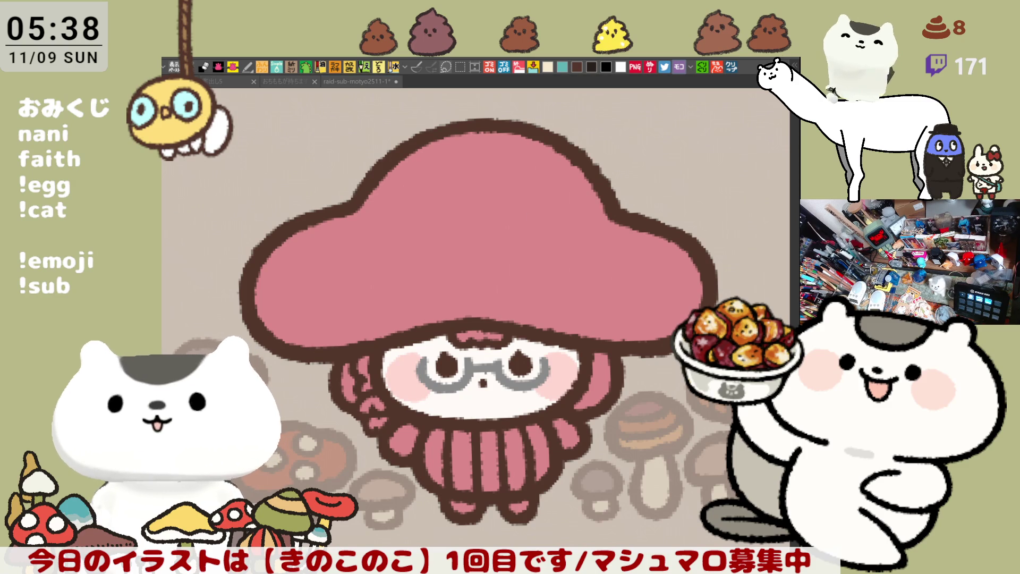
{"action": "left_click", "coordinate": [446, 370]}
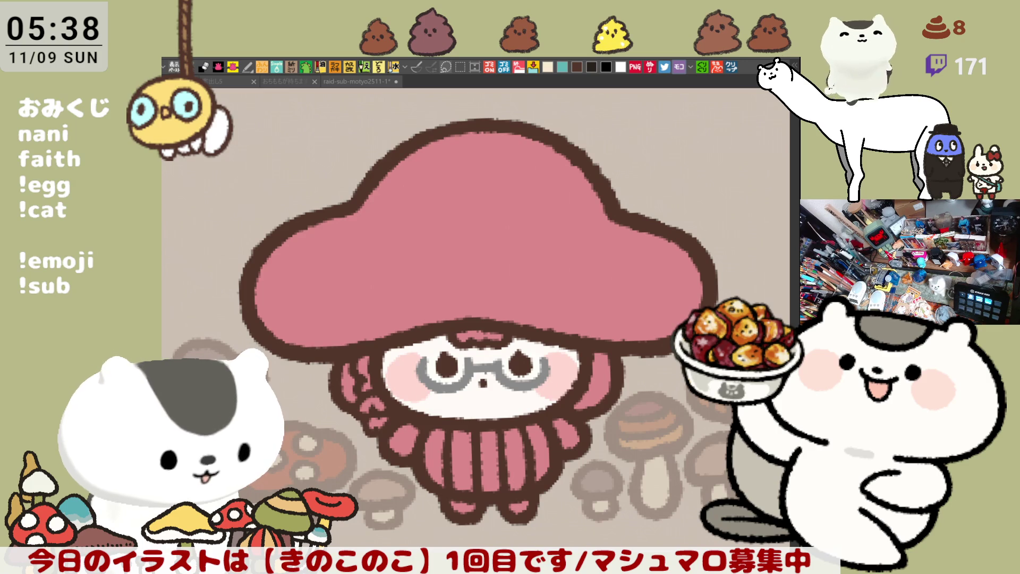
Pen a dark detail curve on the left braid and fill the first dress stripe cream
{"action": "left_click", "coordinate": [366, 417]}
{"action": "left_click_drag", "start_coordinate": [364, 411], "coordinate": [383, 405]}
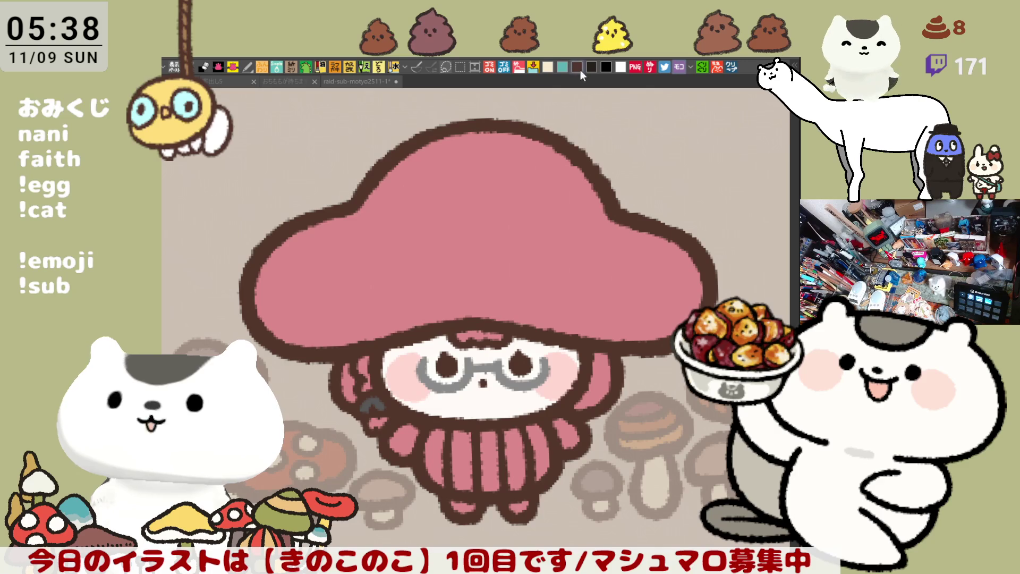
{"action": "left_click", "coordinate": [434, 445]}
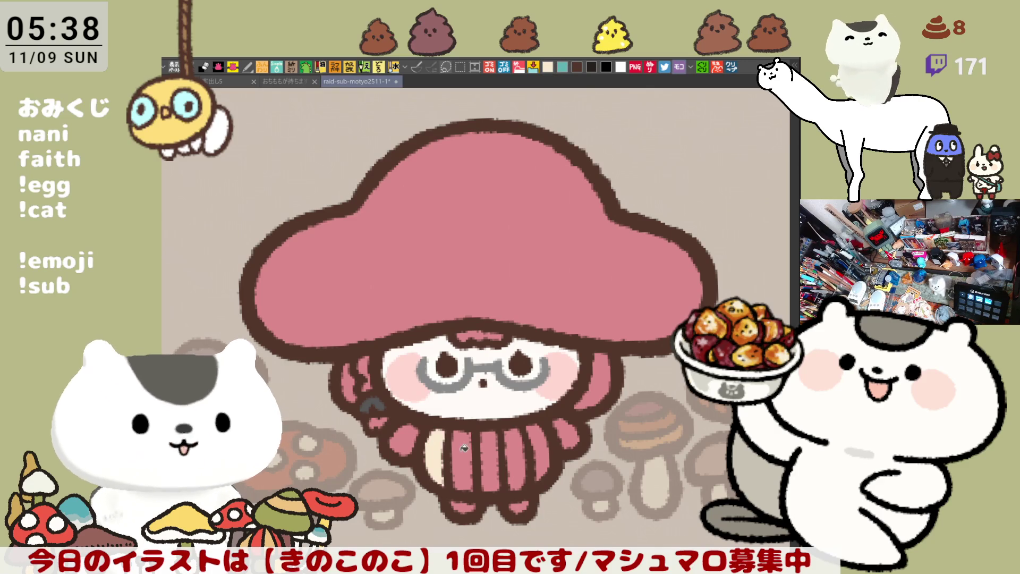
Fill the remaining dress stripes cream and both hands white, then recolour the cap purple
{"action": "left_click", "coordinate": [464, 447]}
{"action": "left_click", "coordinate": [492, 448]}
{"action": "left_click", "coordinate": [515, 447]}
{"action": "left_click", "coordinate": [539, 441]}
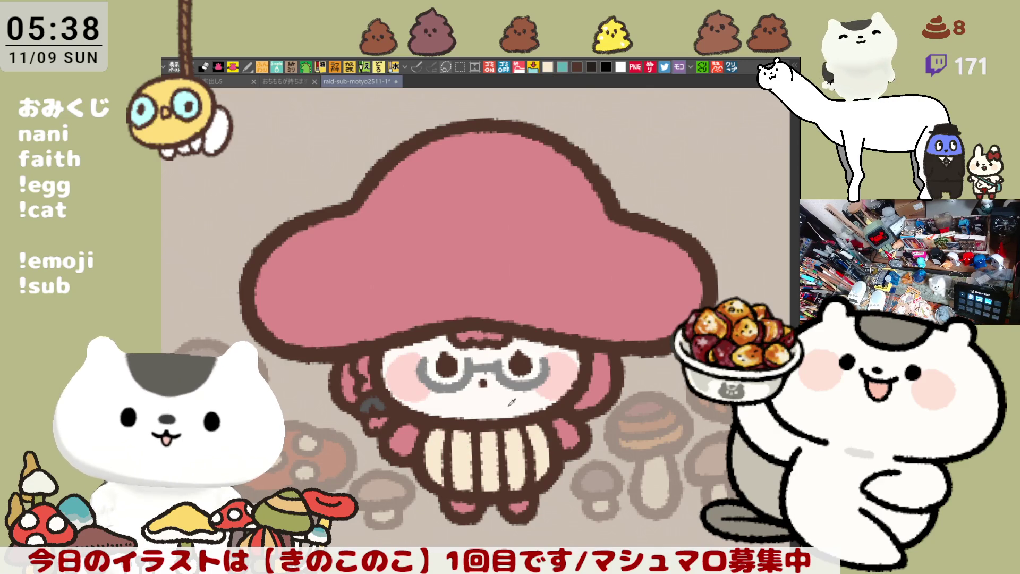
{"action": "left_click", "coordinate": [406, 438]}
{"action": "left_click", "coordinate": [569, 433]}
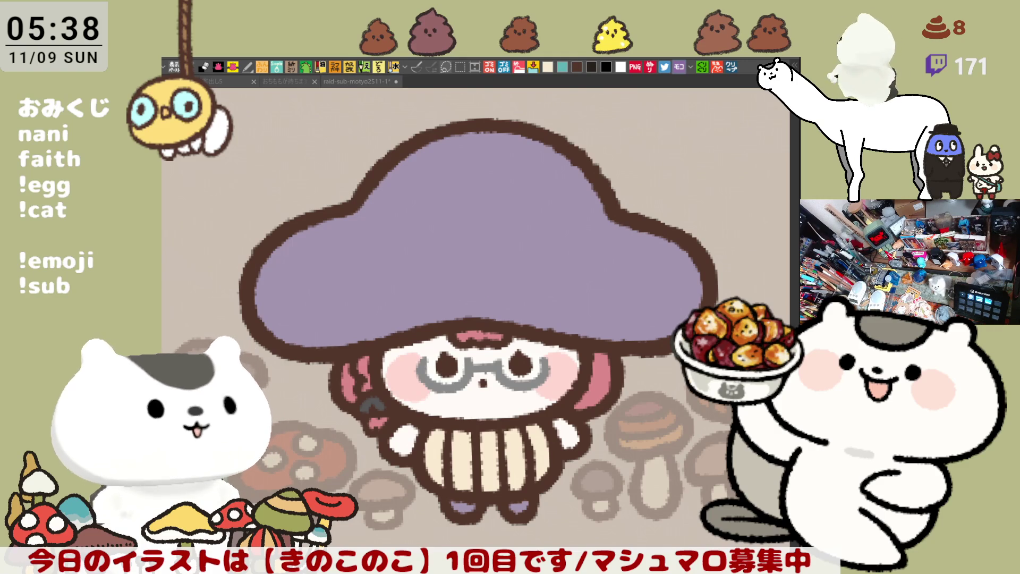
{"action": "left_click", "coordinate": [468, 174]}
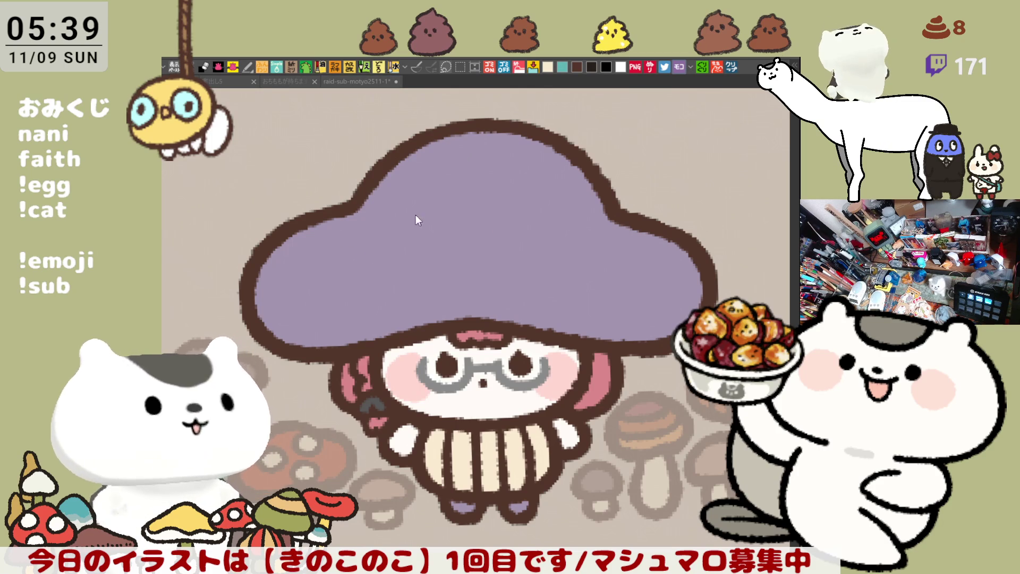
{"action": "mouse_move", "coordinate": [318, 266]}
{"action": "left_mouse_down"}
{"action": "mouse_move", "coordinate": [357, 239]}
{"action": "mouse_move", "coordinate": [384, 245]}
{"action": "left_mouse_up"}
Outline and fill a white cat head on the cap, adding two dot eyes and a mouth
{"action": "left_click_drag", "start_coordinate": [319, 262], "coordinate": [375, 297]}
{"action": "key", "text": "ctrl+z"}
{"action": "left_click_drag", "start_coordinate": [319, 254], "coordinate": [376, 293]}
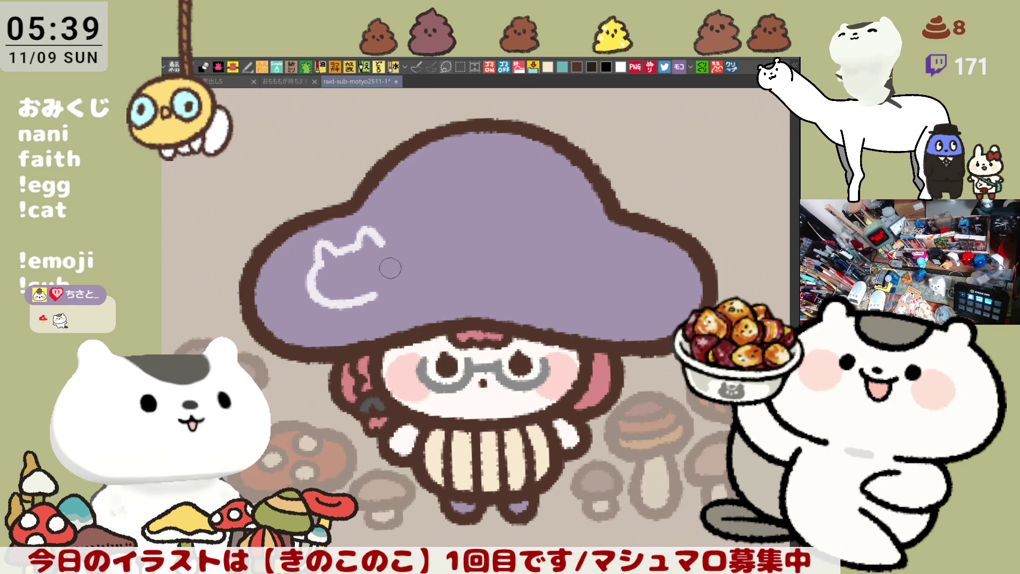
{"action": "left_click_drag", "start_coordinate": [383, 245], "coordinate": [362, 303]}
{"action": "key", "text": "ctrl+z"}
{"action": "left_click_drag", "start_coordinate": [372, 242], "coordinate": [367, 303]}
{"action": "left_click", "coordinate": [372, 271]}
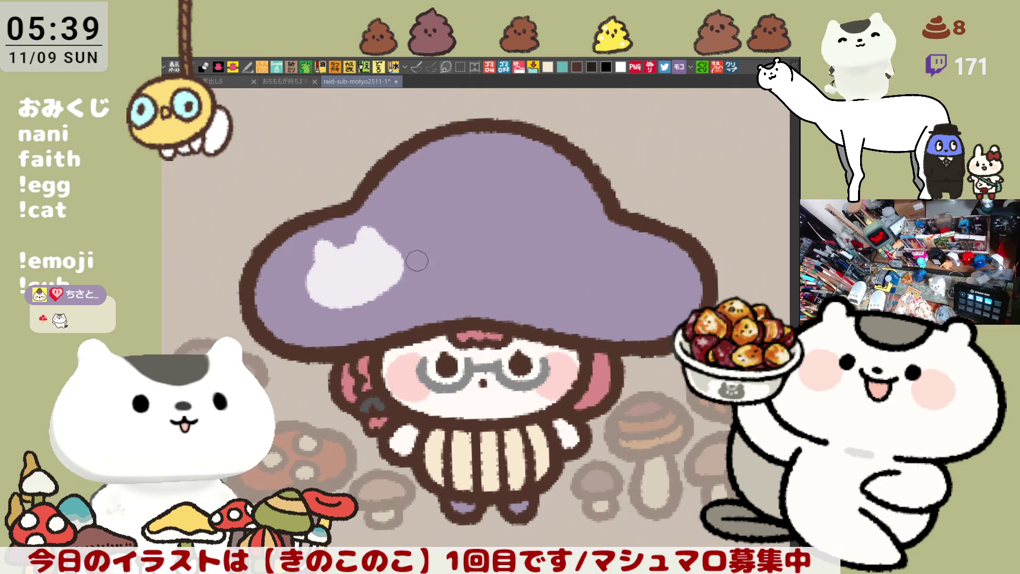
{"action": "left_click", "coordinate": [339, 272]}
{"action": "left_click", "coordinate": [366, 263]}
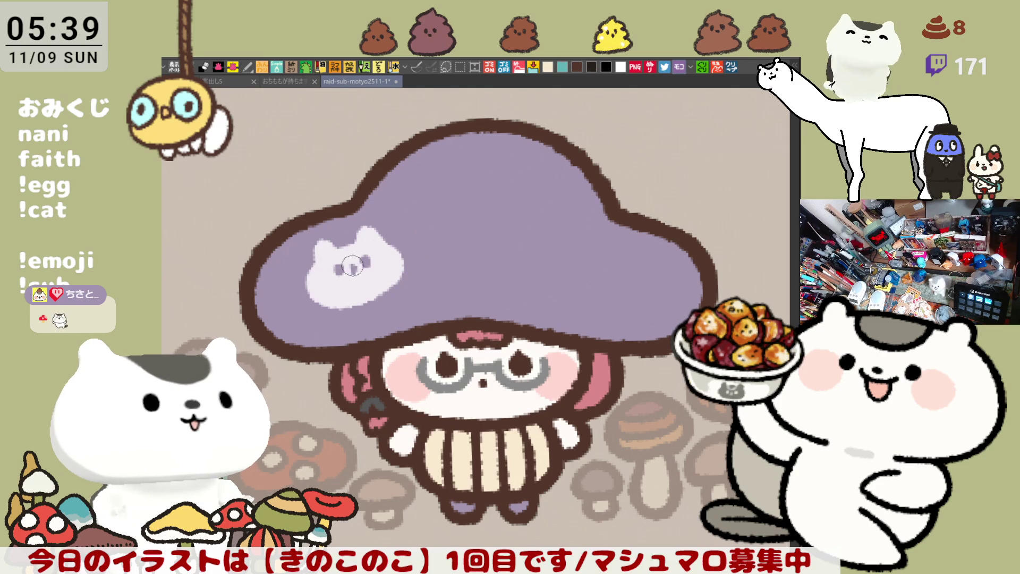
{"action": "left_click", "coordinate": [353, 267]}
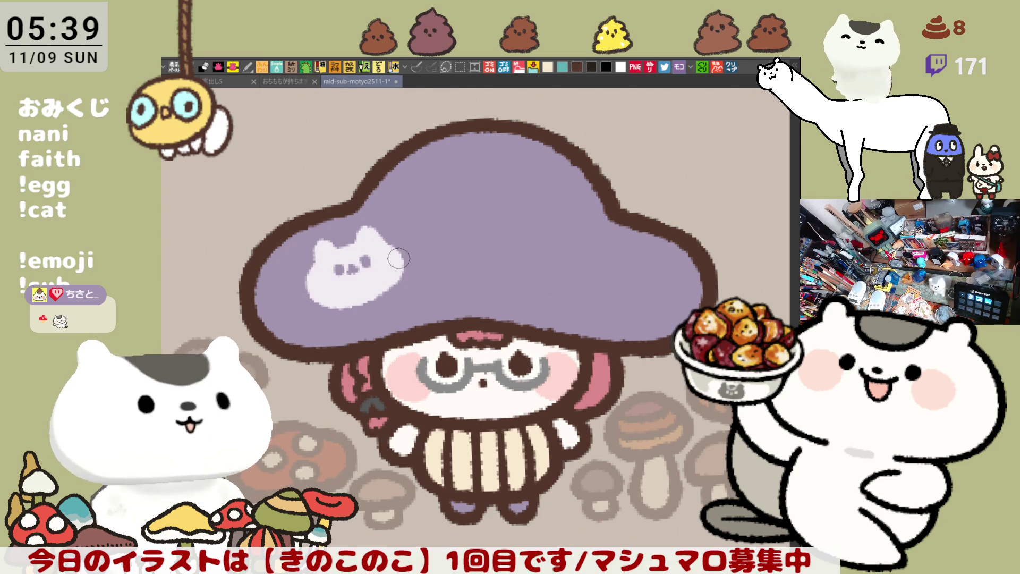
Paint a large round white spot and a white four-toed paw print on the cap
{"action": "mouse_move", "coordinate": [431, 211]}
{"action": "left_mouse_down"}
{"action": "mouse_move", "coordinate": [441, 162]}
{"action": "mouse_move", "coordinate": [430, 213]}
{"action": "mouse_move", "coordinate": [437, 188]}
{"action": "mouse_move", "coordinate": [452, 198]}
{"action": "left_mouse_up"}
{"action": "mouse_move", "coordinate": [489, 287]}
{"action": "left_mouse_down"}
{"action": "mouse_move", "coordinate": [492, 255]}
{"action": "mouse_move", "coordinate": [489, 284]}
{"action": "mouse_move", "coordinate": [492, 269]}
{"action": "left_mouse_up"}
{"action": "left_click", "coordinate": [466, 251]}
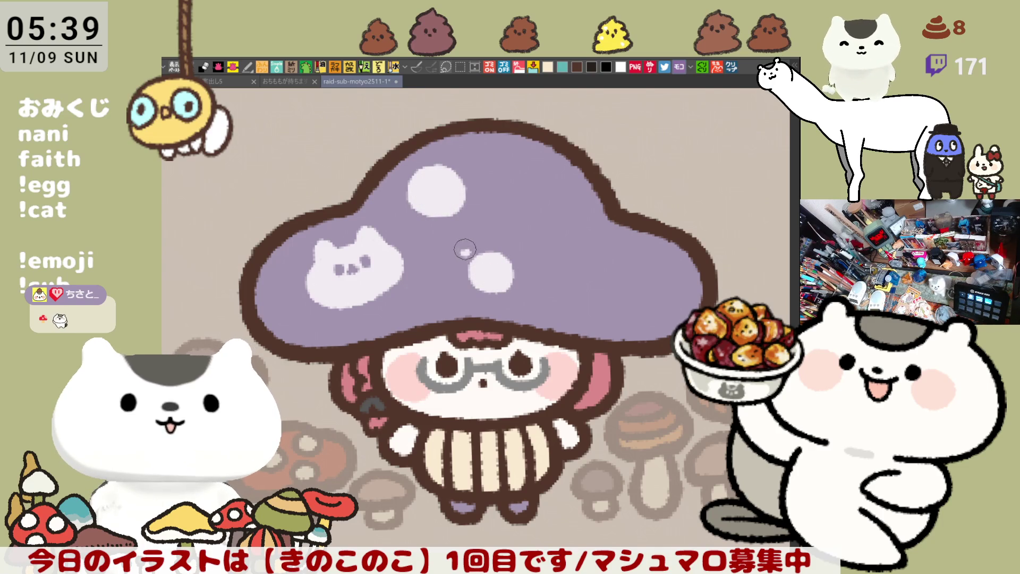
{"action": "left_click", "coordinate": [481, 242]}
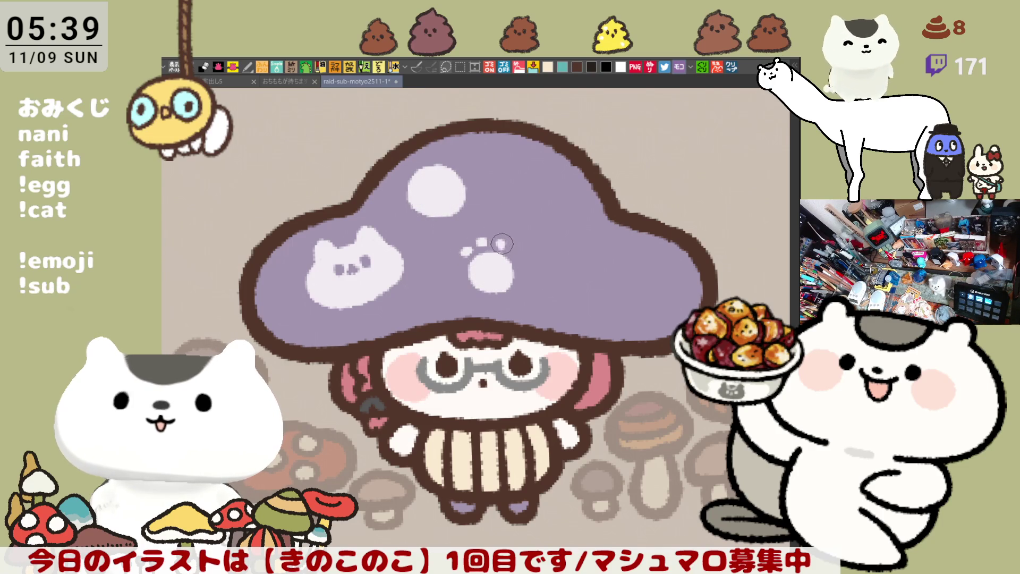
{"action": "mouse_move", "coordinate": [481, 242]}
{"action": "left_mouse_down"}
{"action": "mouse_move", "coordinate": [467, 252]}
{"action": "mouse_move", "coordinate": [505, 282]}
{"action": "mouse_move", "coordinate": [478, 278]}
{"action": "mouse_move", "coordinate": [490, 272]}
{"action": "left_mouse_up"}
{"action": "left_click", "coordinate": [473, 256]}
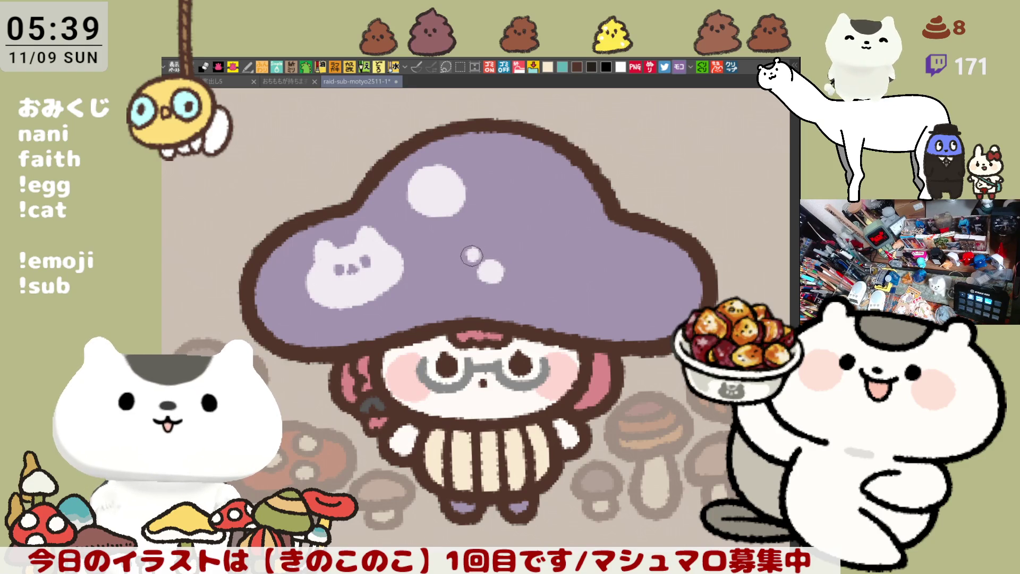
{"action": "left_click", "coordinate": [488, 247]}
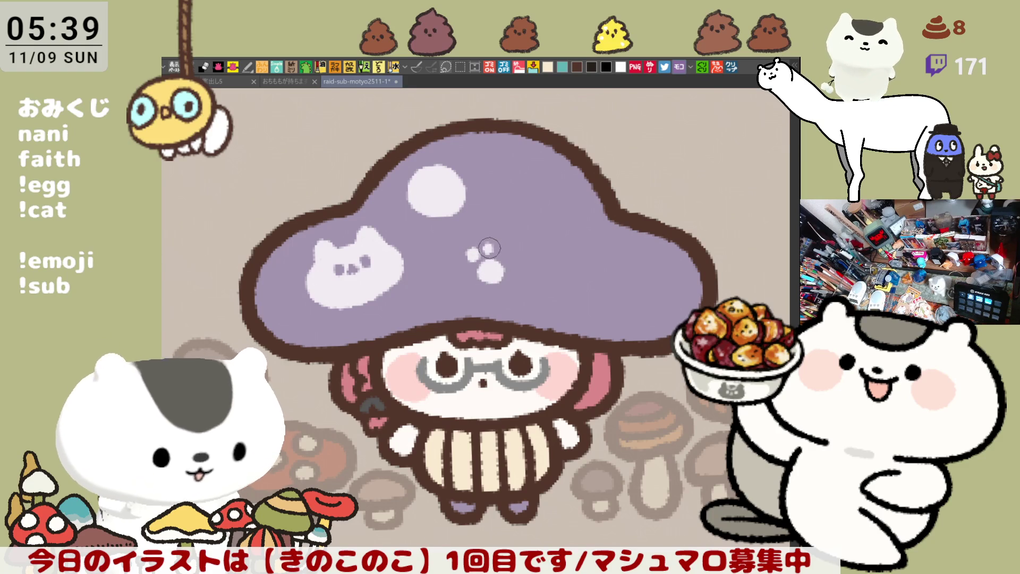
{"action": "left_click", "coordinate": [503, 251]}
{"action": "left_click", "coordinate": [512, 262]}
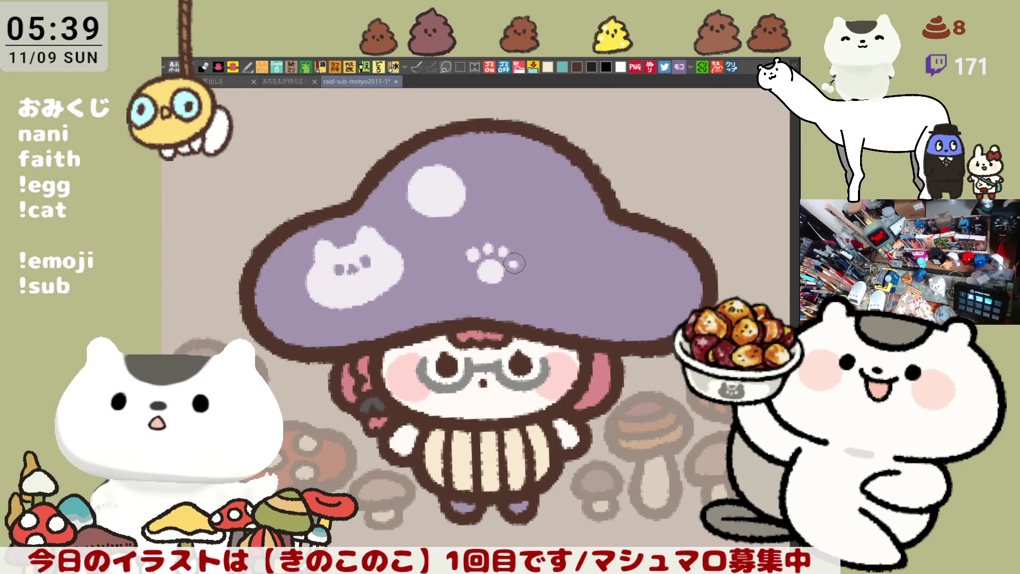
Trim the white spot's top edge with purple and dab small white toe dots above it
{"action": "left_click", "coordinate": [406, 168]}
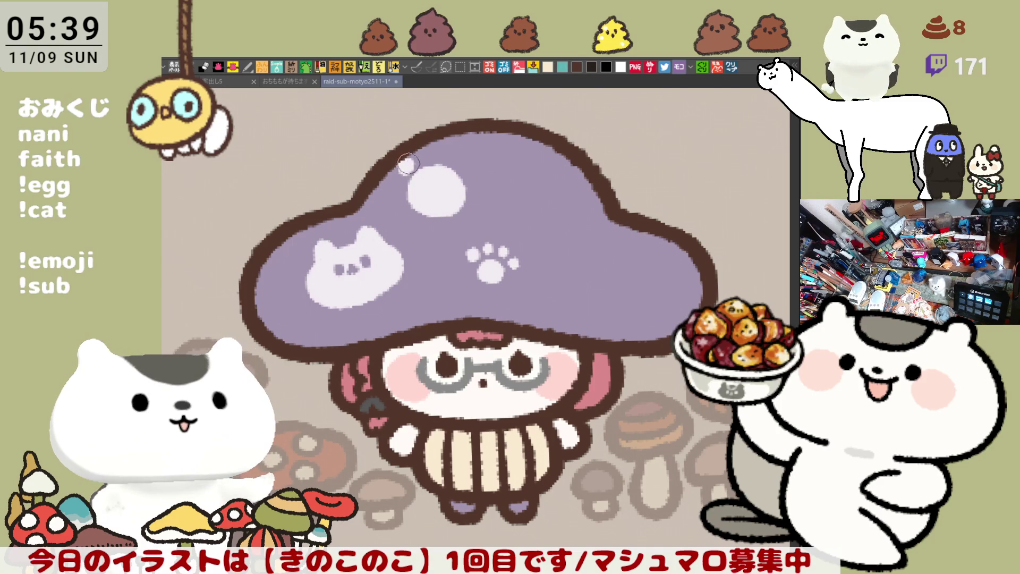
{"action": "key", "text": "ctrl+z"}
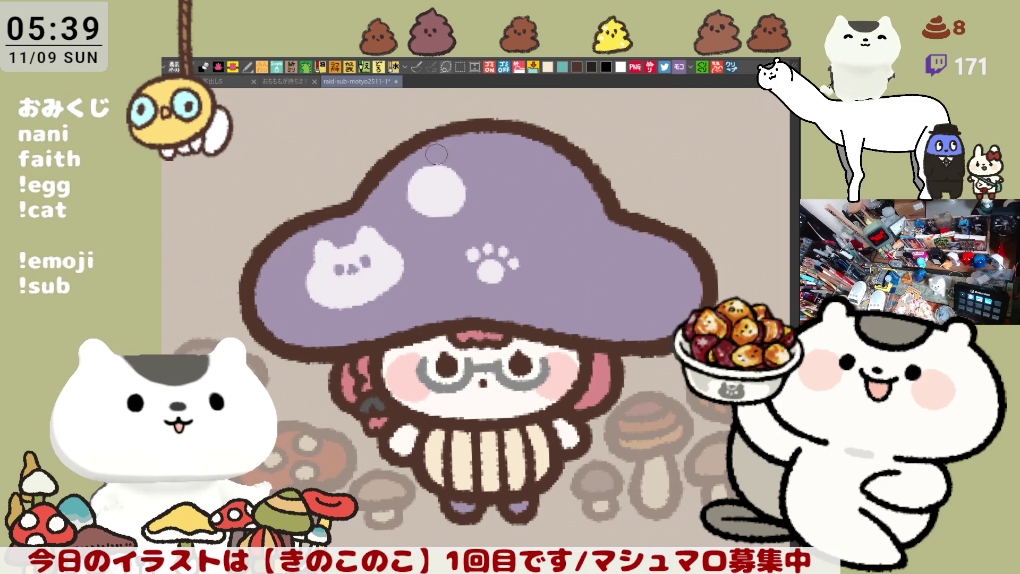
{"action": "mouse_move", "coordinate": [411, 168]}
{"action": "left_mouse_down"}
{"action": "mouse_move", "coordinate": [457, 173]}
{"action": "mouse_move", "coordinate": [468, 202]}
{"action": "mouse_move", "coordinate": [441, 207]}
{"action": "left_mouse_up"}
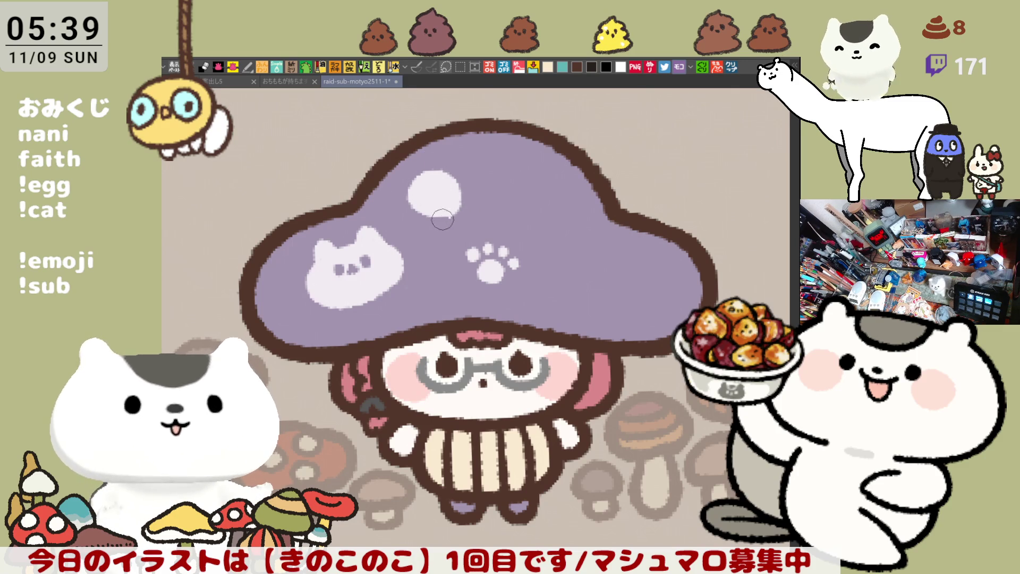
{"action": "left_click", "coordinate": [407, 169]}
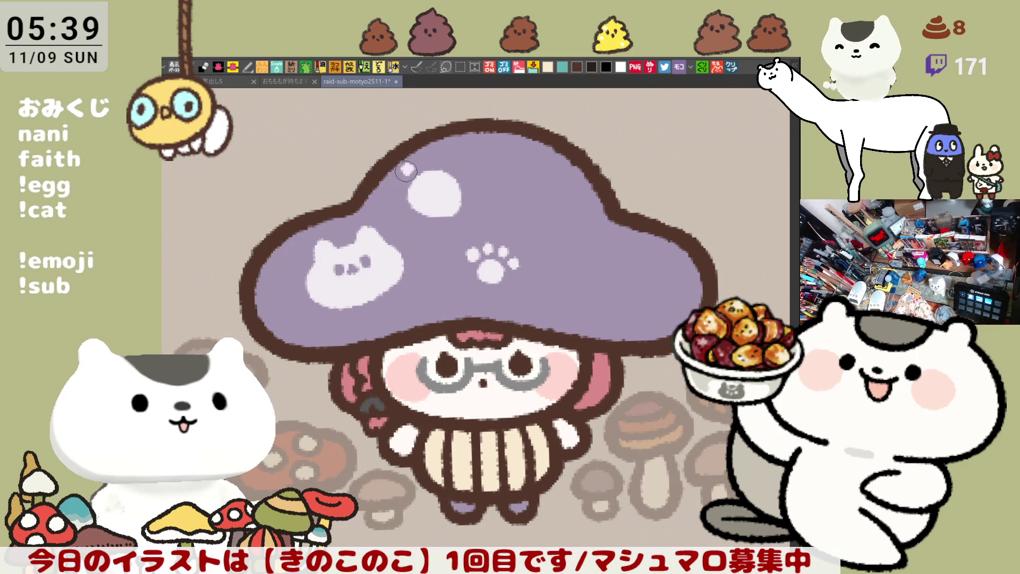
{"action": "left_click", "coordinate": [423, 158]}
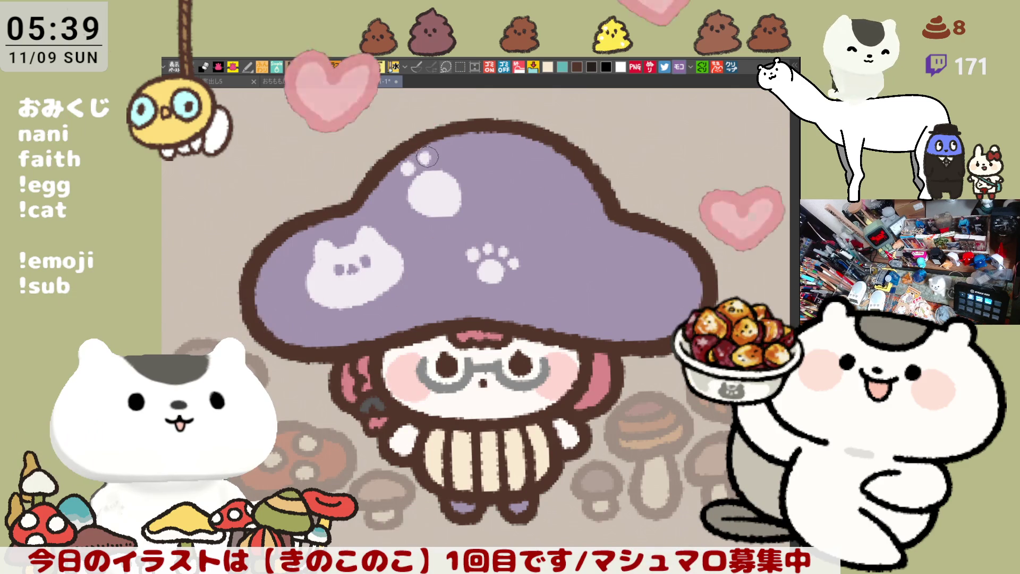
Finish the upper-right paw print with two more toe dots and a main pad, then save
{"action": "left_click", "coordinate": [446, 156]}
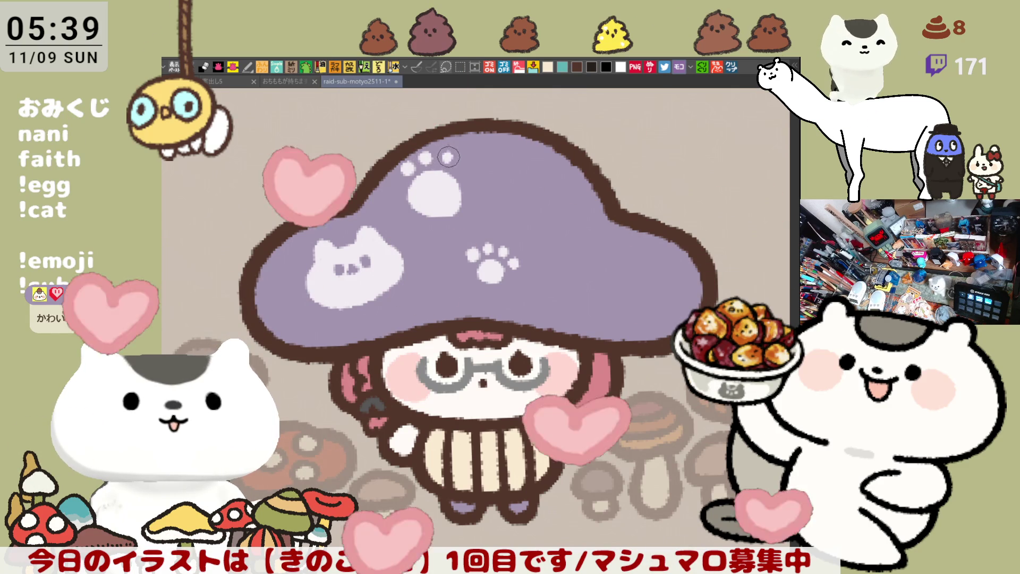
{"action": "left_click", "coordinate": [468, 171]}
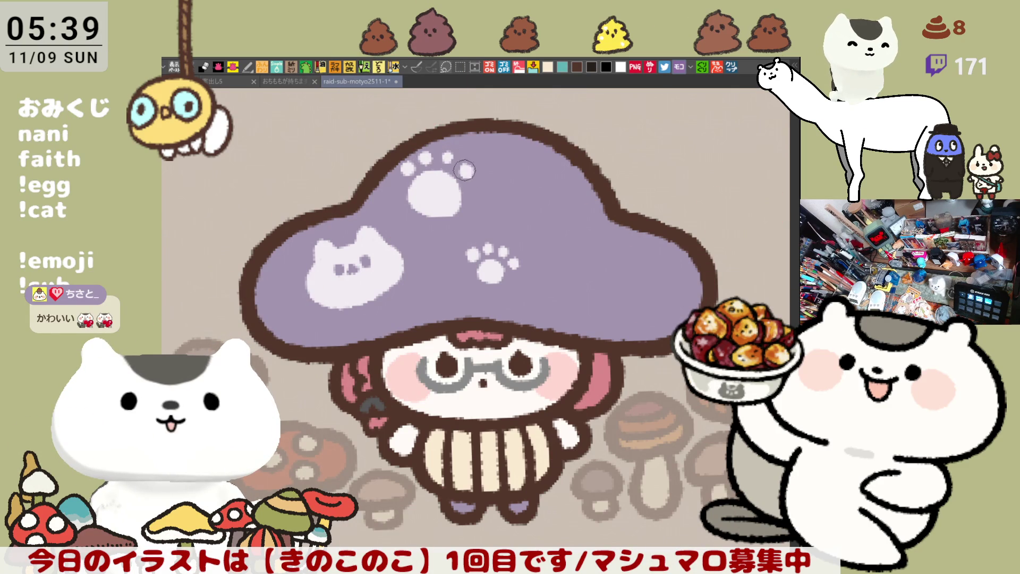
{"action": "mouse_move", "coordinate": [511, 217]}
{"action": "left_mouse_down"}
{"action": "mouse_move", "coordinate": [500, 209]}
{"action": "mouse_move", "coordinate": [525, 212]}
{"action": "left_mouse_up"}
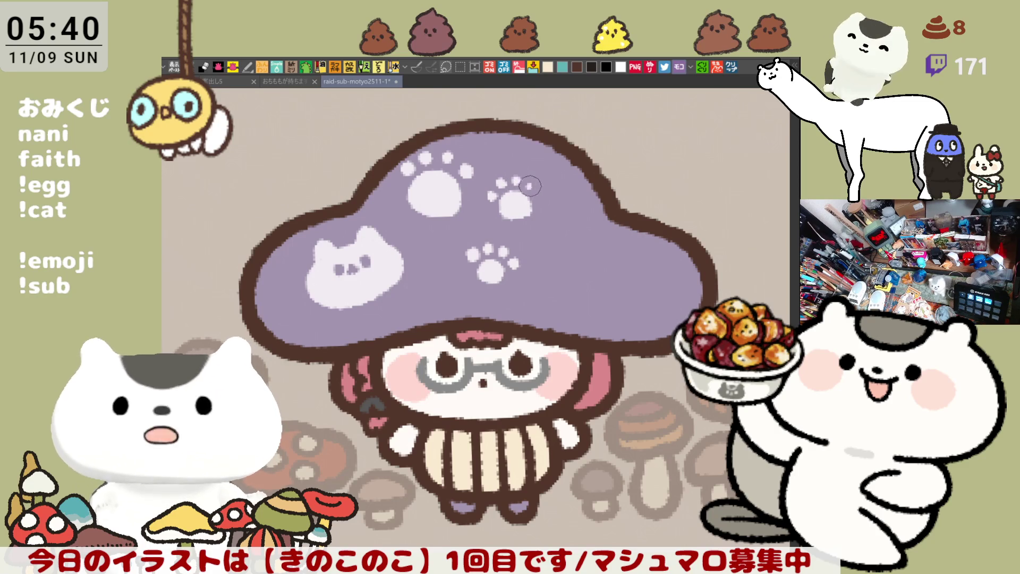
{"action": "key", "text": "ctrl+s"}
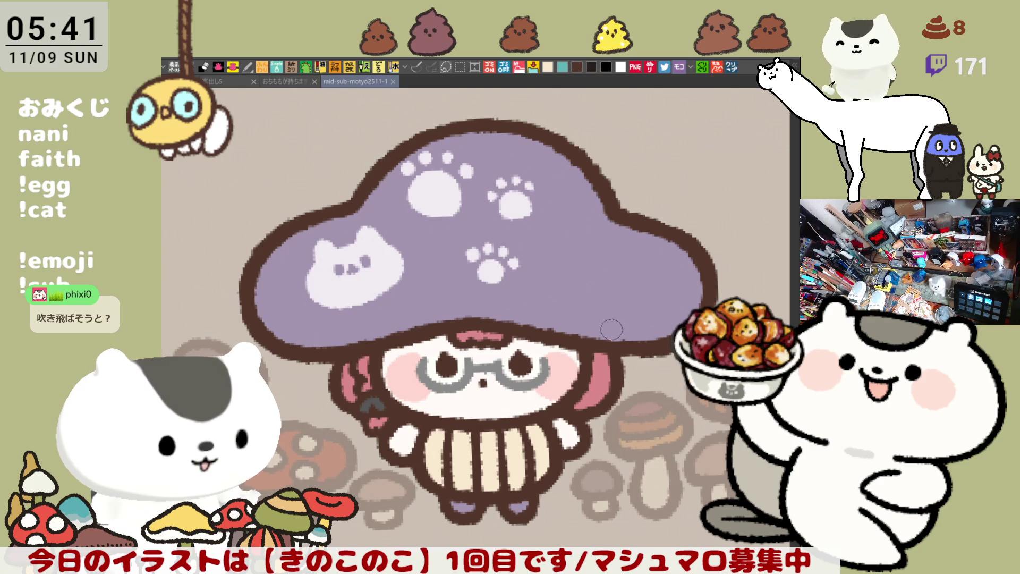
Dot a small white three-toed paw print on the cap's right side
{"action": "mouse_move", "coordinate": [557, 328]}
{"action": "left_mouse_down"}
{"action": "mouse_move", "coordinate": [566, 296]}
{"action": "mouse_move", "coordinate": [573, 332]}
{"action": "mouse_move", "coordinate": [558, 308]}
{"action": "mouse_move", "coordinate": [573, 311]}
{"action": "left_mouse_up"}
{"action": "key", "text": "ctrl+z"}
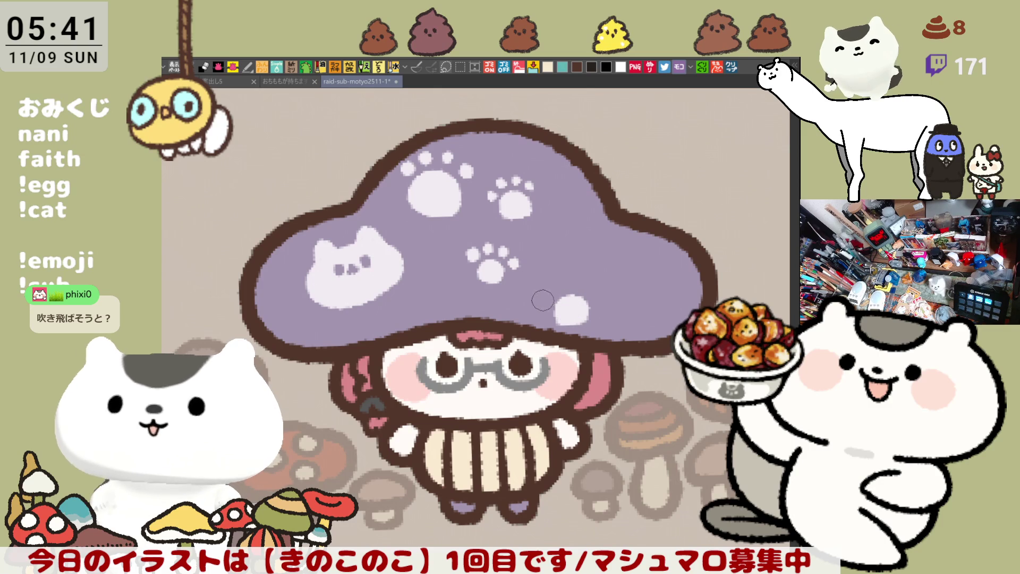
{"action": "left_click", "coordinate": [543, 304]}
{"action": "left_click", "coordinate": [552, 289]}
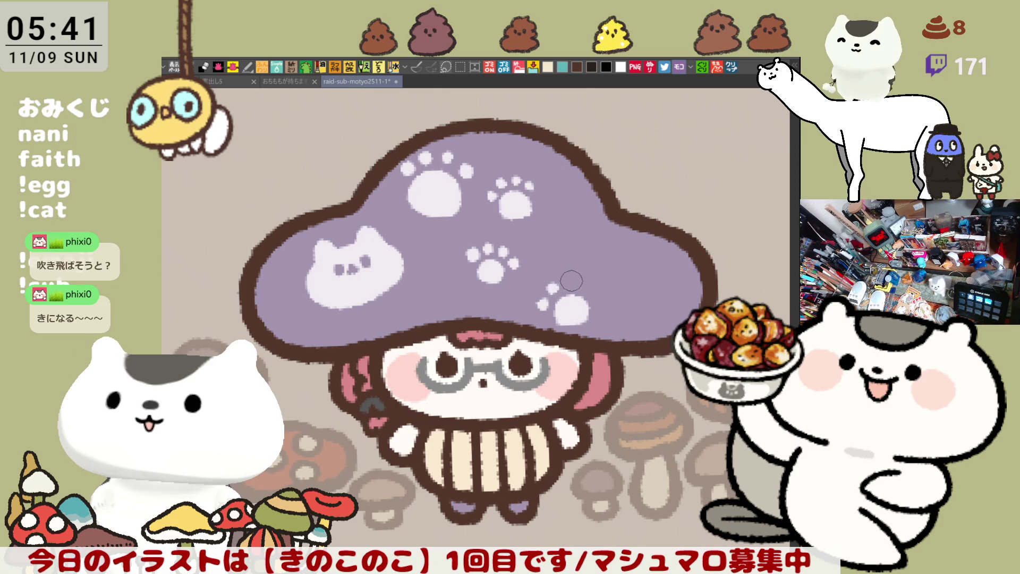
{"action": "left_click", "coordinate": [572, 281]}
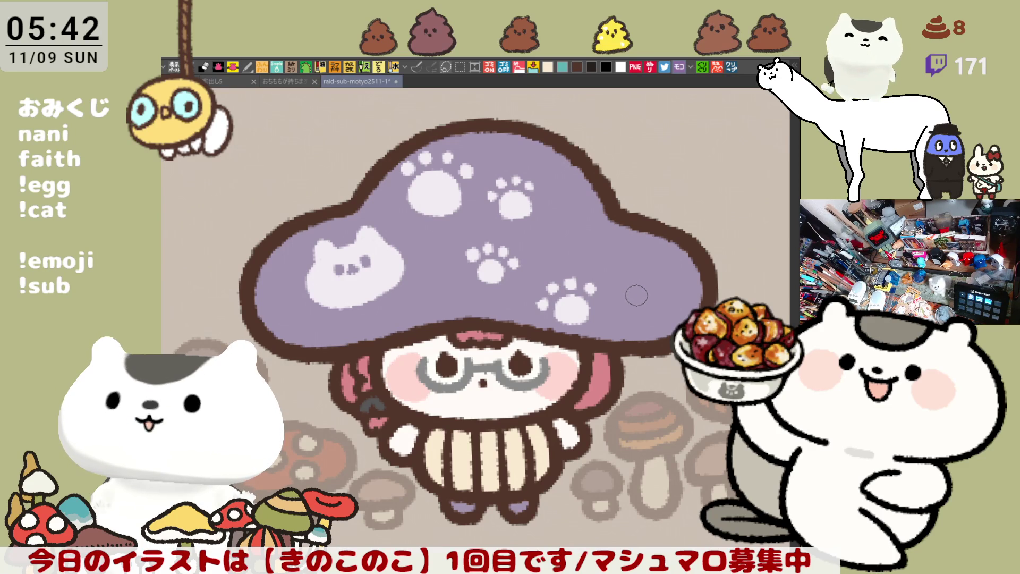
Outline and fill a second white cat head on the cap's right edge with dot eyes and a mouth
{"action": "left_click_drag", "start_coordinate": [638, 295], "coordinate": [643, 287]}
{"action": "key", "text": "ctrl+z"}
{"action": "key", "text": "ctrl+z"}
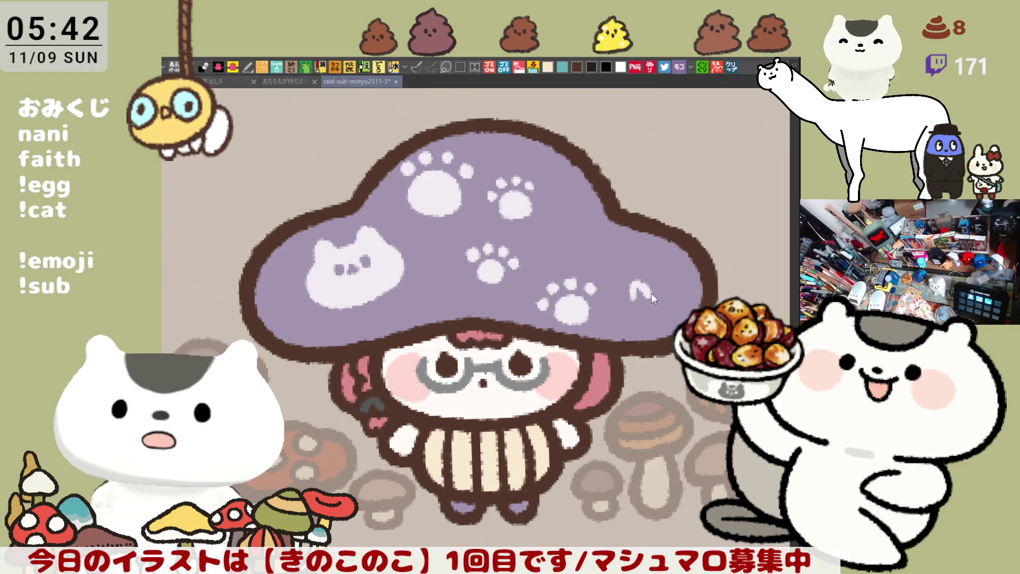
{"action": "mouse_move", "coordinate": [635, 297]}
{"action": "left_mouse_down"}
{"action": "mouse_move", "coordinate": [690, 296]}
{"action": "mouse_move", "coordinate": [638, 332]}
{"action": "mouse_move", "coordinate": [686, 324]}
{"action": "left_mouse_up"}
{"action": "key", "text": "ctrl+z"}
{"action": "left_click_drag", "start_coordinate": [632, 290], "coordinate": [681, 327]}
{"action": "left_click", "coordinate": [653, 298]}
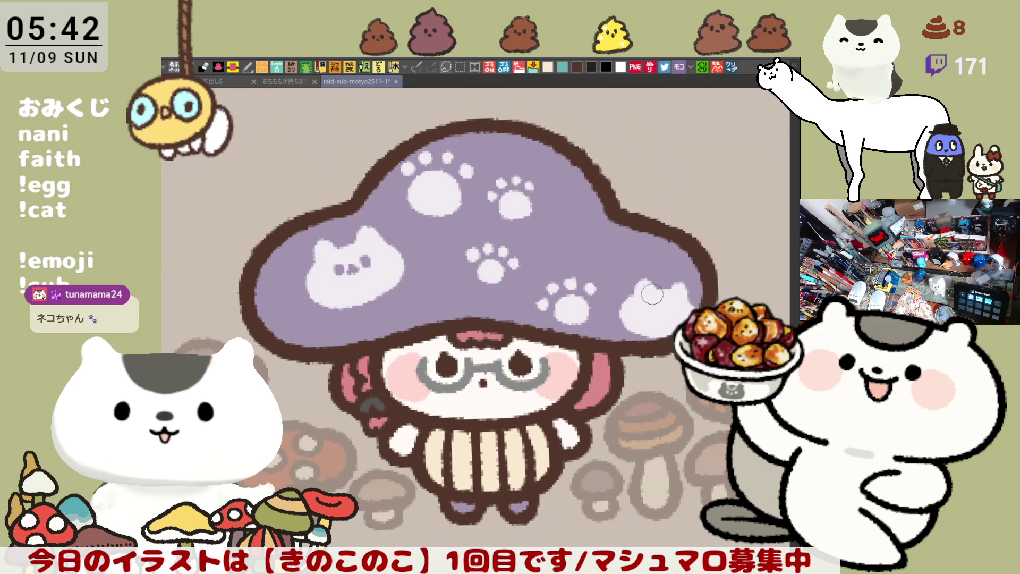
{"action": "left_click", "coordinate": [645, 312]}
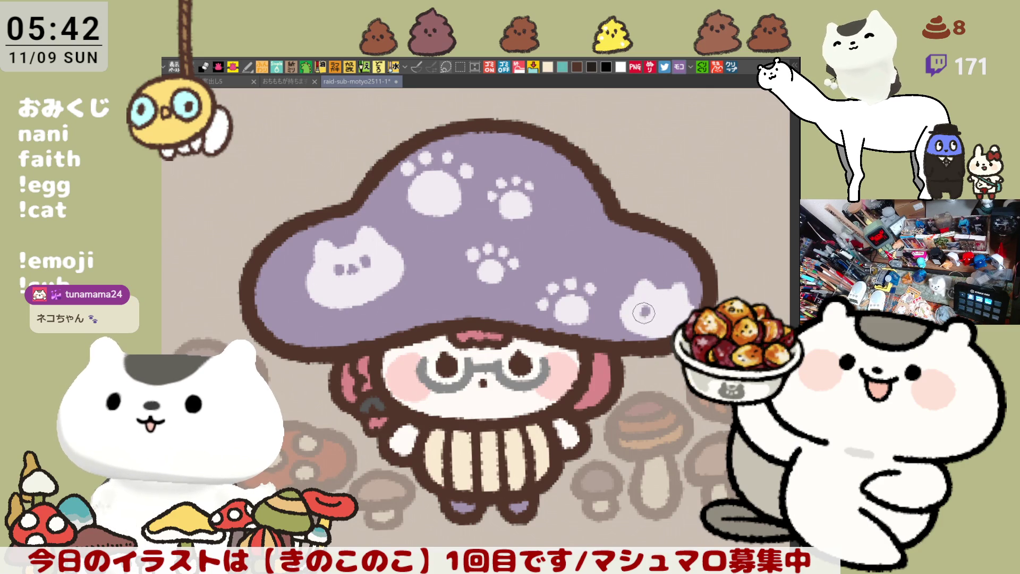
{"action": "left_click", "coordinate": [675, 314]}
{"action": "left_click_drag", "start_coordinate": [655, 313], "coordinate": [664, 316]}
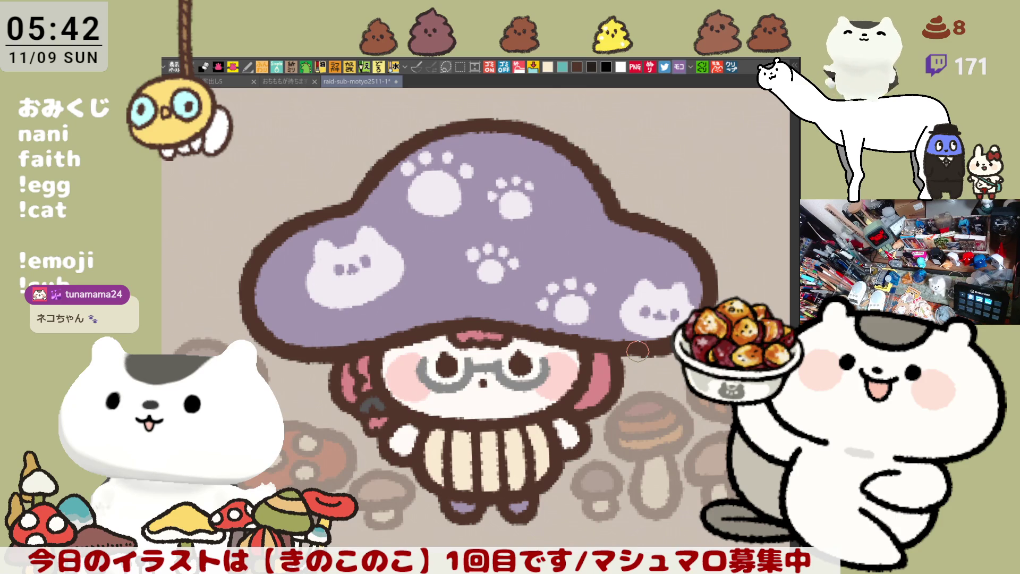
{"action": "scroll", "coordinate": [638, 350], "scroll_direction": "down", "scroll_amount": 5}
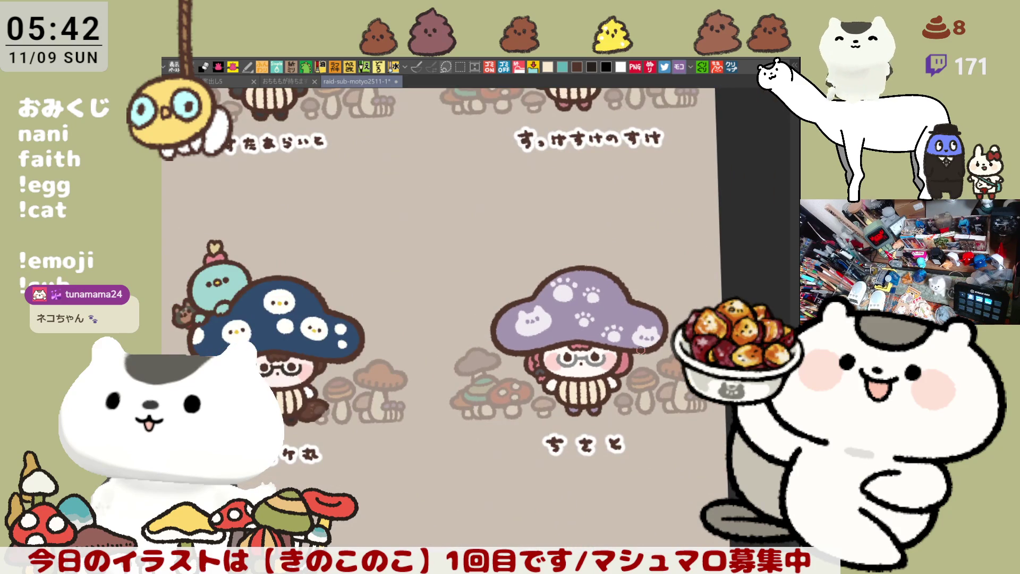
Dab darker purple spots across the cap's middle, top and lower edge
{"action": "scroll", "coordinate": [642, 350], "scroll_direction": "up", "scroll_amount": 5}
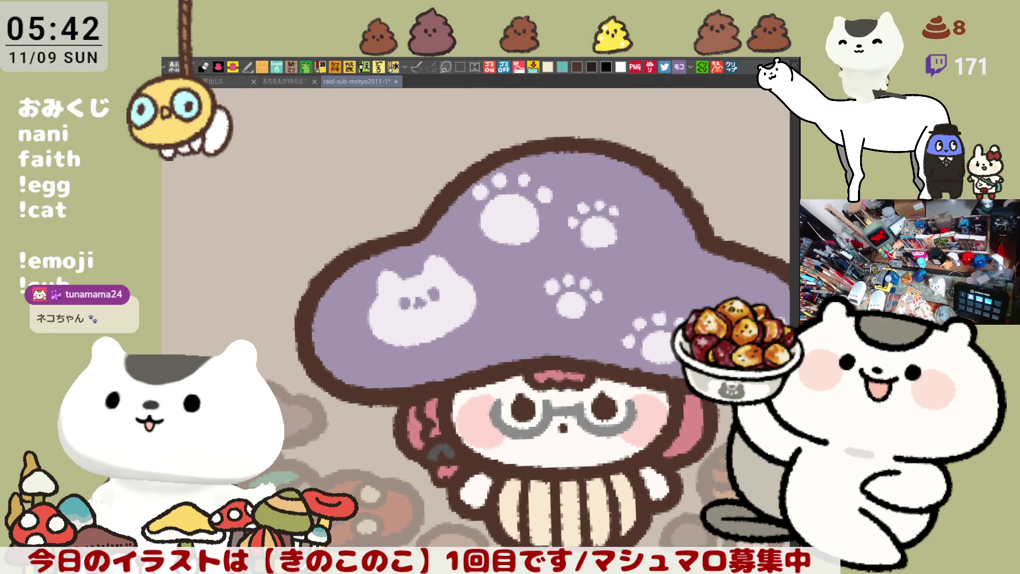
{"action": "mouse_move", "coordinate": [507, 327]}
{"action": "left_mouse_down"}
{"action": "mouse_move", "coordinate": [518, 305]}
{"action": "mouse_move", "coordinate": [520, 315]}
{"action": "left_mouse_up"}
{"action": "scroll", "coordinate": [532, 298], "scroll_direction": "right", "scroll_amount": 3}
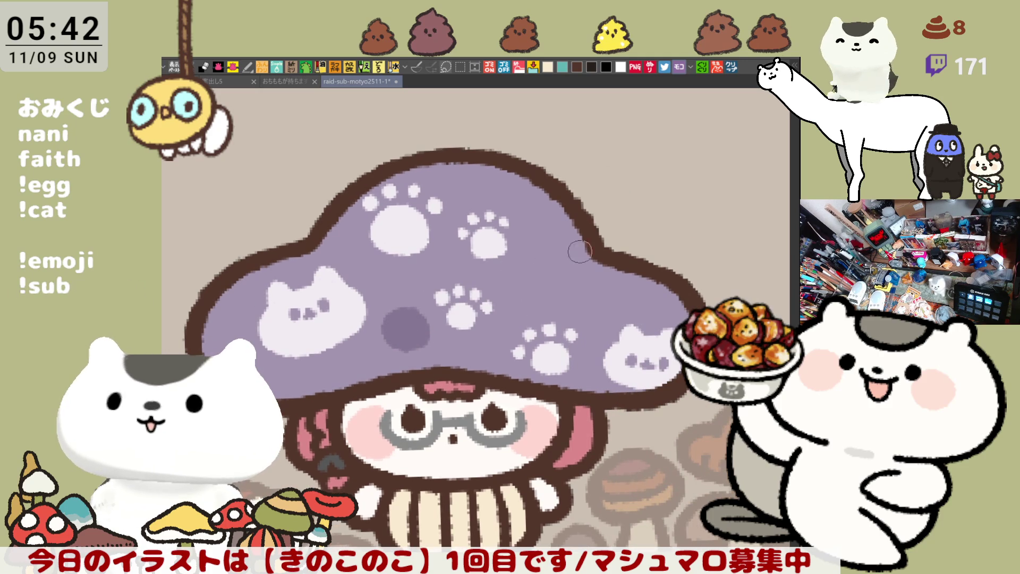
{"action": "mouse_move", "coordinate": [567, 235]}
{"action": "left_mouse_down"}
{"action": "mouse_move", "coordinate": [574, 298]}
{"action": "mouse_move", "coordinate": [616, 271]}
{"action": "mouse_move", "coordinate": [587, 273]}
{"action": "mouse_move", "coordinate": [565, 238]}
{"action": "left_mouse_up"}
{"action": "left_click_drag", "start_coordinate": [522, 272], "coordinate": [514, 278]}
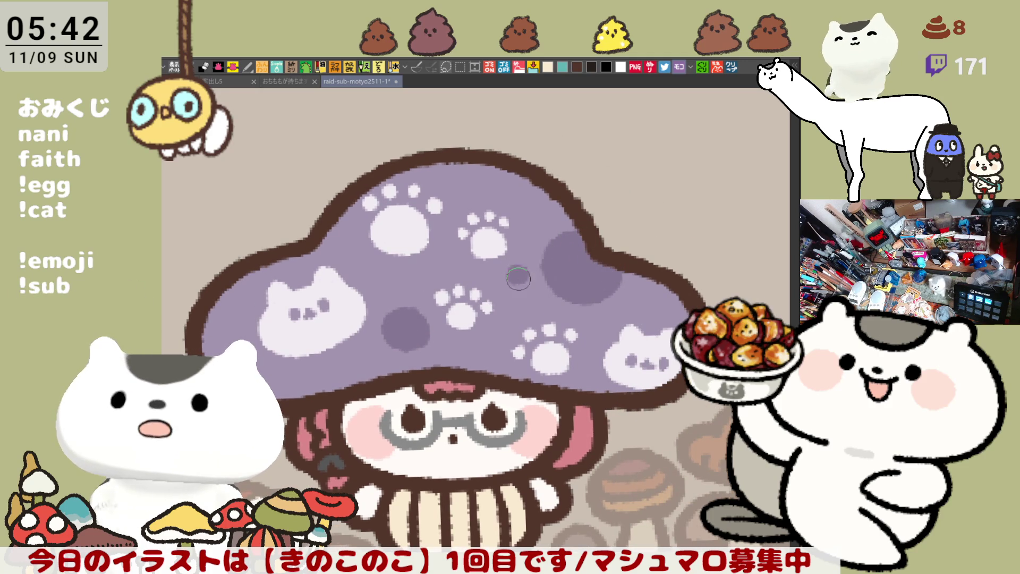
{"action": "mouse_move", "coordinate": [532, 212]}
{"action": "left_mouse_down"}
{"action": "mouse_move", "coordinate": [539, 223]}
{"action": "mouse_move", "coordinate": [531, 215]}
{"action": "mouse_move", "coordinate": [545, 212]}
{"action": "left_mouse_up"}
{"action": "left_click_drag", "start_coordinate": [529, 311], "coordinate": [551, 272]}
{"action": "left_click_drag", "start_coordinate": [613, 284], "coordinate": [615, 285]}
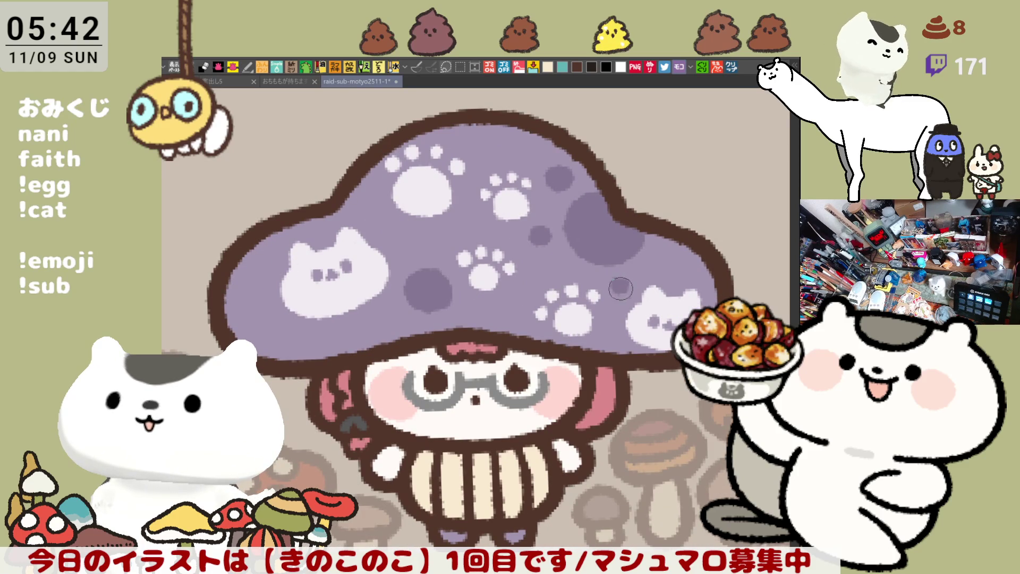
{"action": "mouse_move", "coordinate": [608, 351]}
{"action": "left_mouse_down"}
{"action": "mouse_move", "coordinate": [611, 343]}
{"action": "mouse_move", "coordinate": [589, 349]}
{"action": "mouse_move", "coordinate": [612, 333]}
{"action": "left_mouse_up"}
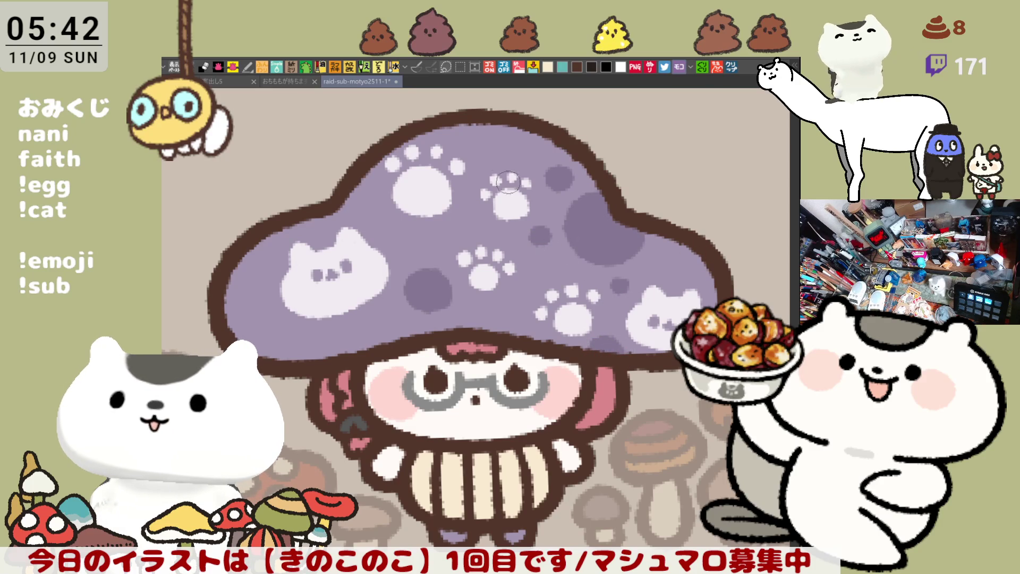
Drop the spot atop the cap and repaint the dark spots on its right side
{"action": "mouse_move", "coordinate": [506, 137]}
{"action": "left_mouse_down"}
{"action": "mouse_move", "coordinate": [495, 133]}
{"action": "mouse_move", "coordinate": [509, 134]}
{"action": "mouse_move", "coordinate": [503, 144]}
{"action": "mouse_move", "coordinate": [517, 154]}
{"action": "mouse_move", "coordinate": [478, 154]}
{"action": "mouse_move", "coordinate": [504, 156]}
{"action": "mouse_move", "coordinate": [487, 148]}
{"action": "mouse_move", "coordinate": [499, 149]}
{"action": "left_mouse_up"}
{"action": "key", "text": "ctrl+z"}
{"action": "key", "text": "ctrl+z"}
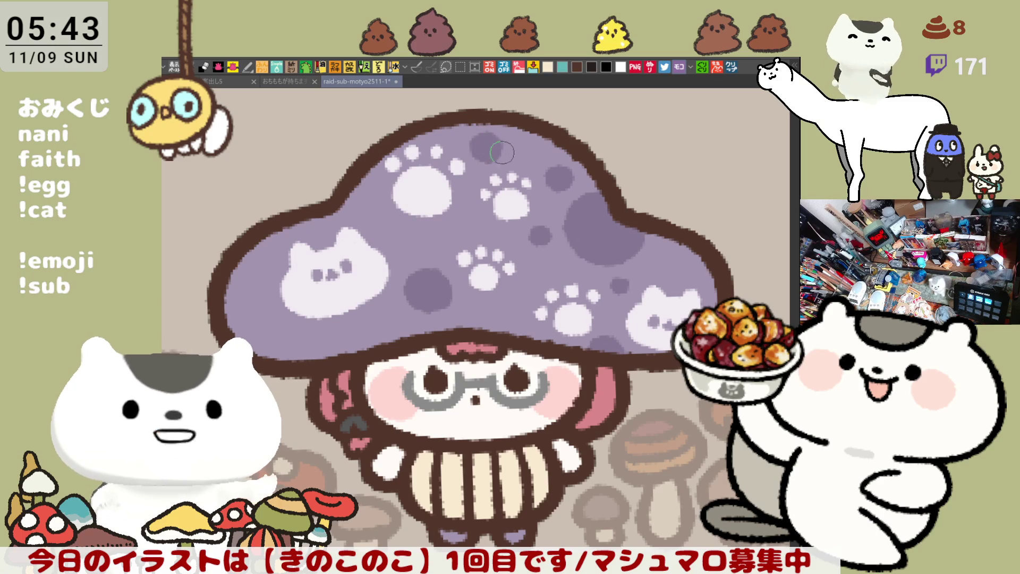
{"action": "mouse_move", "coordinate": [662, 259]}
{"action": "left_mouse_down"}
{"action": "mouse_move", "coordinate": [672, 252]}
{"action": "mouse_move", "coordinate": [665, 260]}
{"action": "mouse_move", "coordinate": [659, 250]}
{"action": "mouse_move", "coordinate": [658, 262]}
{"action": "mouse_move", "coordinate": [678, 263]}
{"action": "mouse_move", "coordinate": [669, 264]}
{"action": "mouse_move", "coordinate": [698, 222]}
{"action": "left_mouse_up"}
{"action": "scroll", "coordinate": [671, 255], "scroll_direction": "down", "scroll_amount": 6}
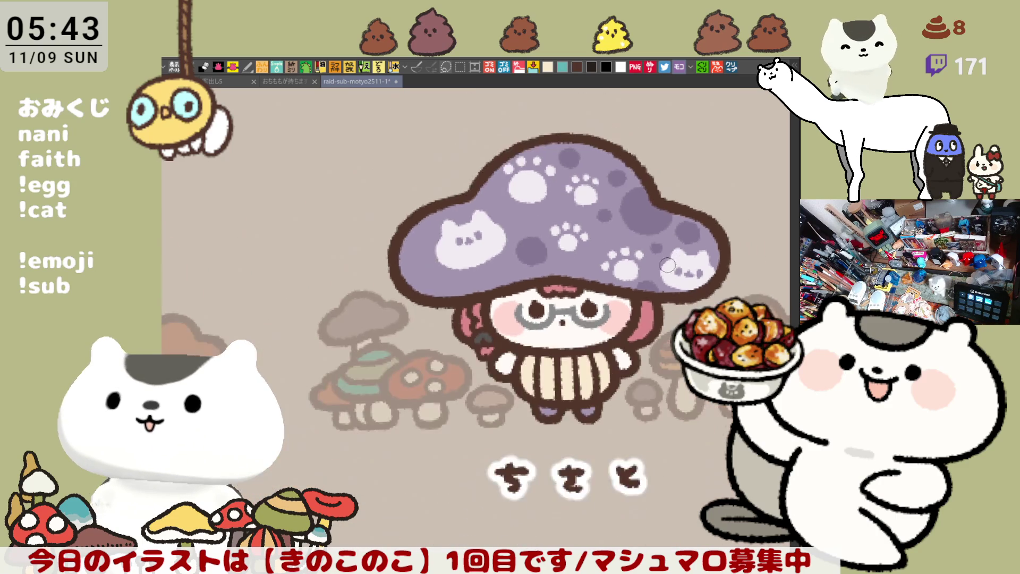
Zoom the view over to the サニア sketch up close
{"action": "scroll", "coordinate": [623, 300], "scroll_direction": "up", "scroll_amount": 5}
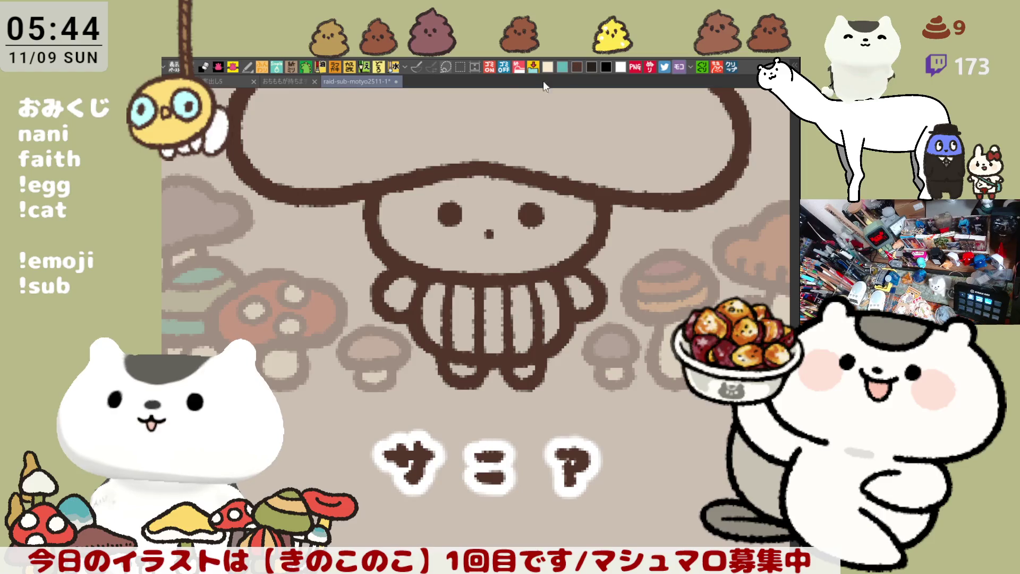
Draw curling arm lines to the left and right of the サニア face
{"action": "mouse_move", "coordinate": [319, 201]}
{"action": "left_mouse_down"}
{"action": "mouse_move", "coordinate": [295, 232]}
{"action": "mouse_move", "coordinate": [351, 226]}
{"action": "left_mouse_up"}
{"action": "key", "text": "ctrl+z"}
{"action": "key", "text": "ctrl+z"}
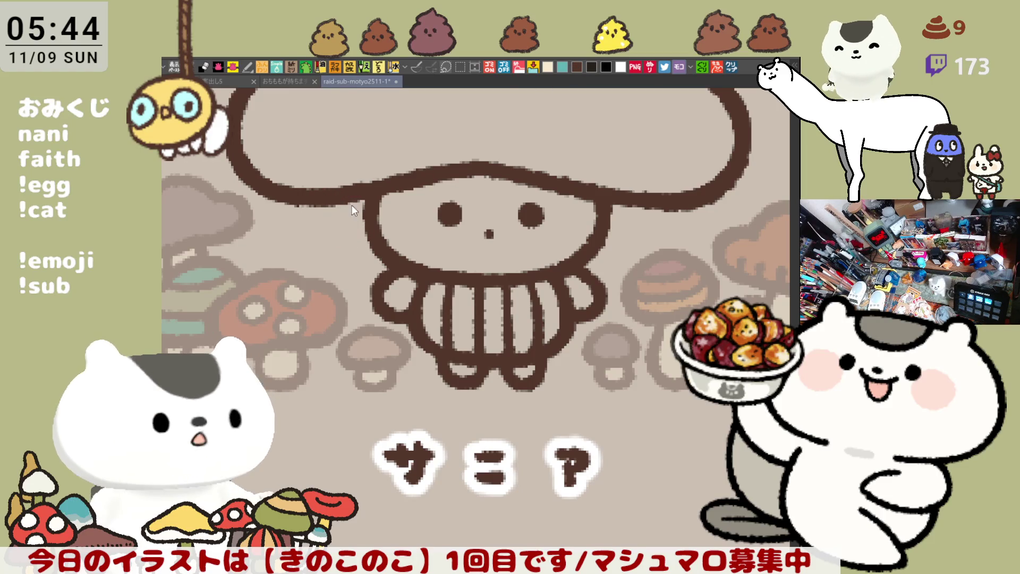
{"action": "mouse_move", "coordinate": [314, 194]}
{"action": "left_mouse_down"}
{"action": "mouse_move", "coordinate": [345, 237]}
{"action": "mouse_move", "coordinate": [366, 229]}
{"action": "left_mouse_up"}
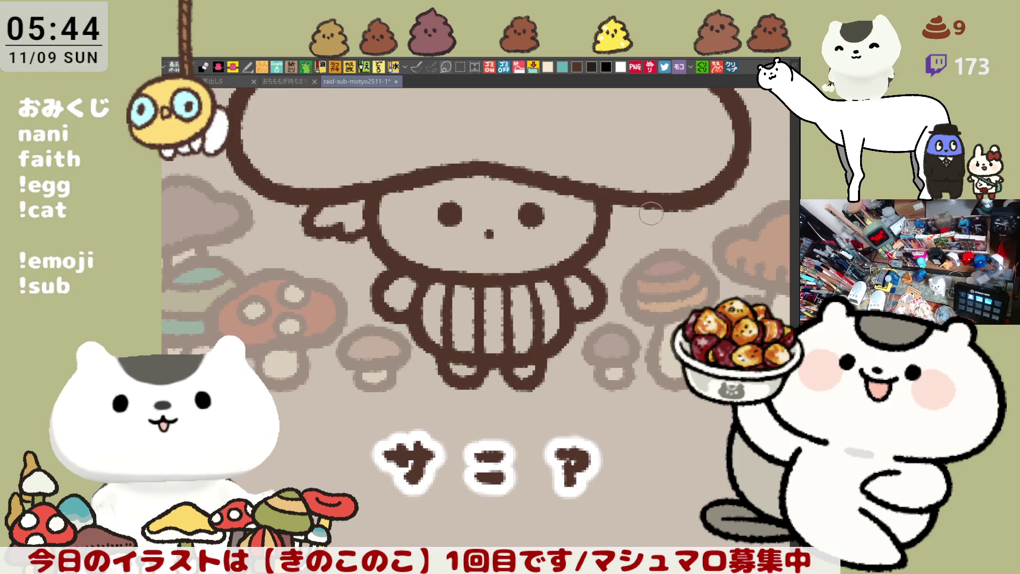
{"action": "mouse_move", "coordinate": [660, 206]}
{"action": "left_mouse_down"}
{"action": "mouse_move", "coordinate": [674, 232]}
{"action": "mouse_move", "coordinate": [612, 231]}
{"action": "left_mouse_up"}
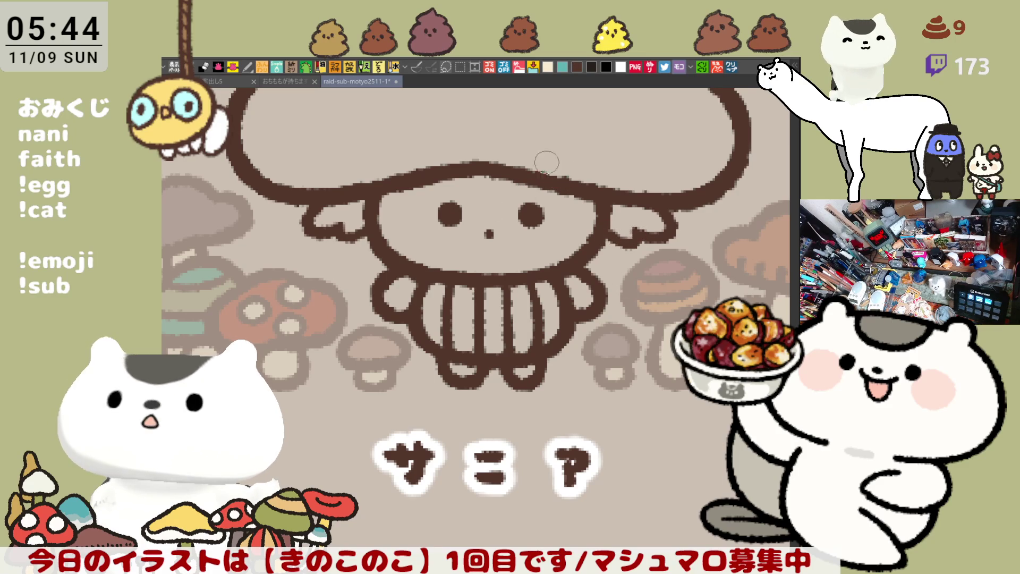
Try lines along the hat's lower edge, undo each attempt, and save the file
{"action": "left_click_drag", "start_coordinate": [411, 189], "coordinate": [526, 189]}
{"action": "key", "text": "ctrl+z"}
{"action": "left_click_drag", "start_coordinate": [416, 188], "coordinate": [537, 187]}
{"action": "key", "text": "ctrl+z"}
{"action": "mouse_move", "coordinate": [447, 181]}
{"action": "left_mouse_down"}
{"action": "mouse_move", "coordinate": [509, 184]}
{"action": "mouse_move", "coordinate": [489, 197]}
{"action": "mouse_move", "coordinate": [518, 184]}
{"action": "left_mouse_up"}
{"action": "key", "text": "ctrl+z"}
{"action": "key", "text": "ctrl+z"}
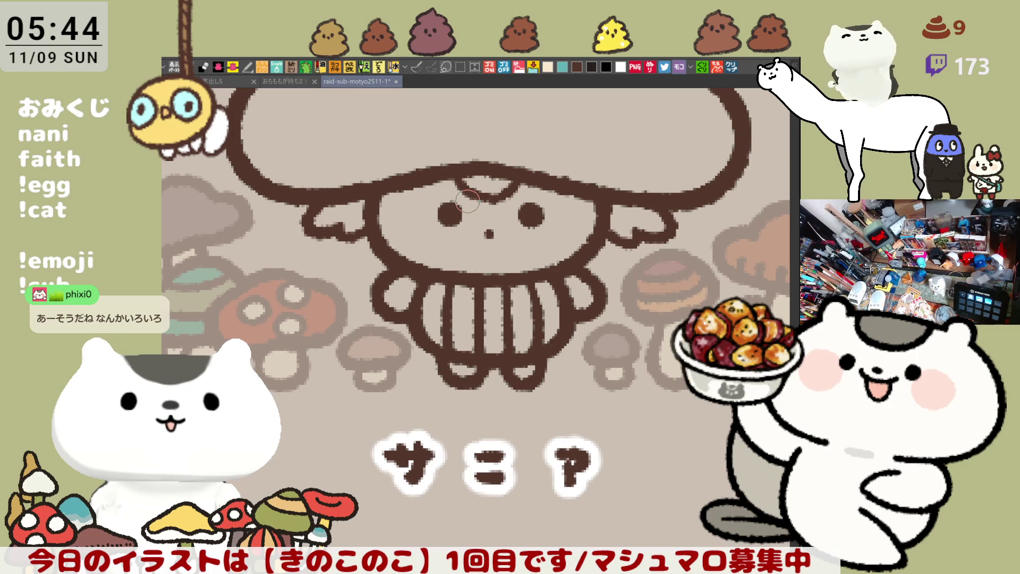
{"action": "key", "text": "ctrl+s"}
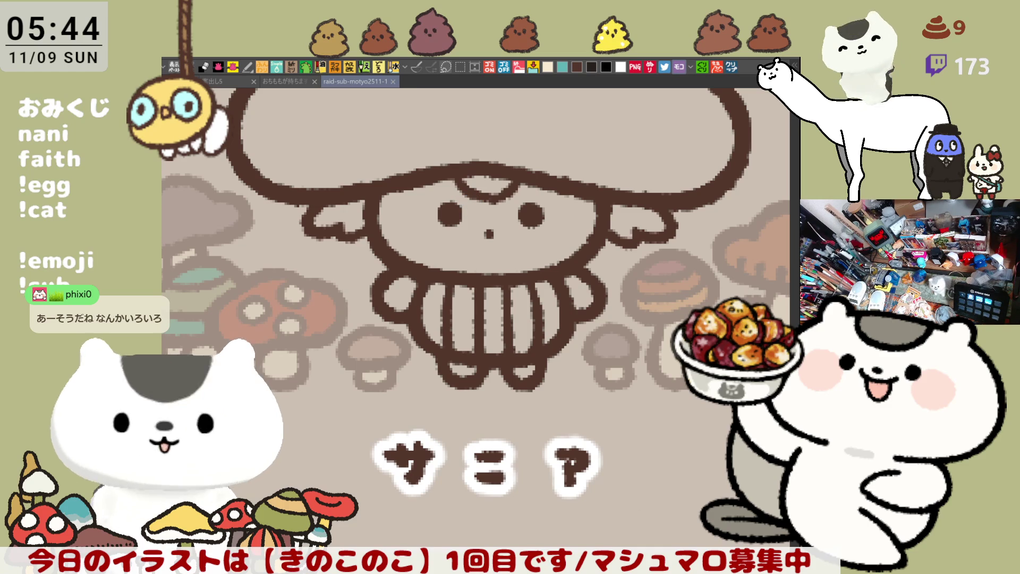
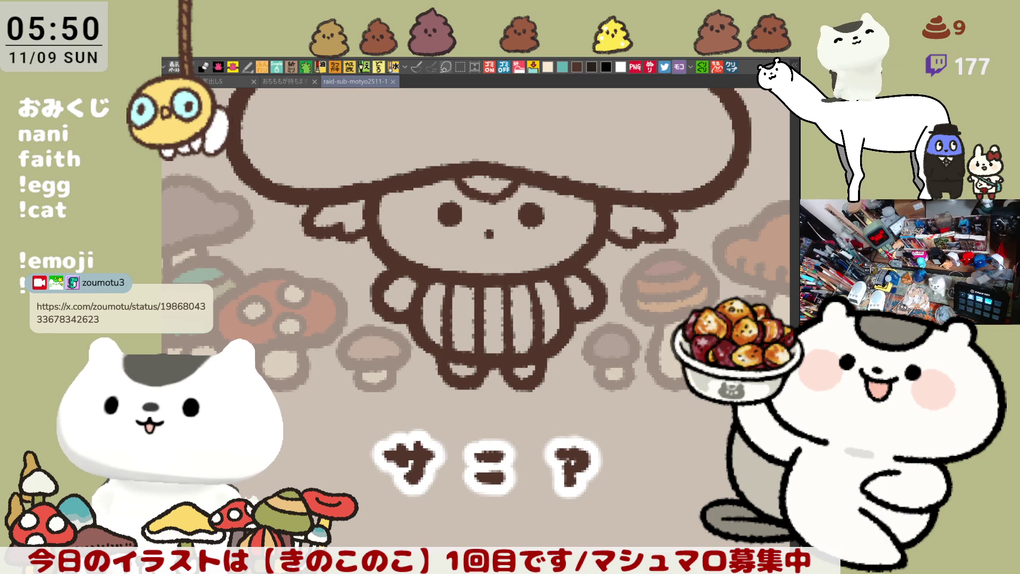
Bring up the イラスト pencils photo and zoom and pan to show the pencils, sharpener and lead case
{"action": "left_click", "coordinate": [731, 69]}
{"action": "scroll", "coordinate": [609, 381], "scroll_direction": "up", "scroll_amount": 3}
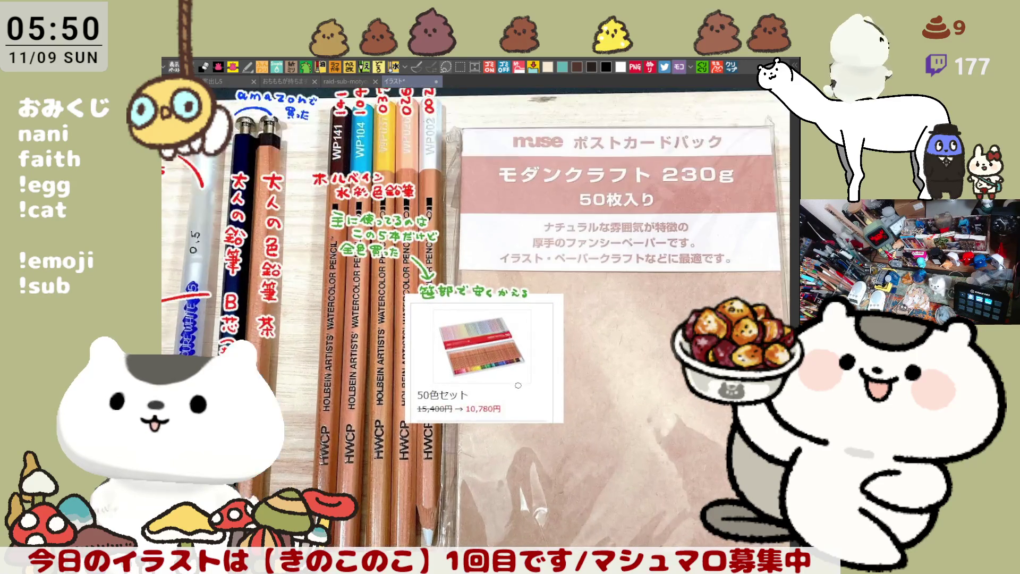
{"action": "scroll", "coordinate": [609, 381], "scroll_direction": "up", "scroll_amount": 2}
{"action": "left_click_drag", "start_coordinate": [610, 381], "coordinate": [508, 367]}
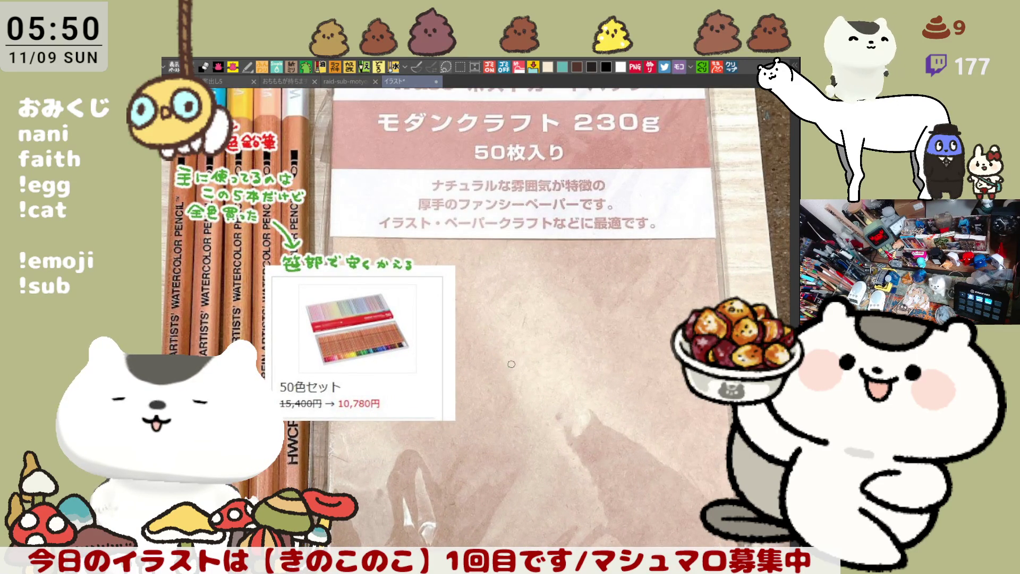
{"action": "scroll", "coordinate": [511, 364], "scroll_direction": "down", "scroll_amount": 2}
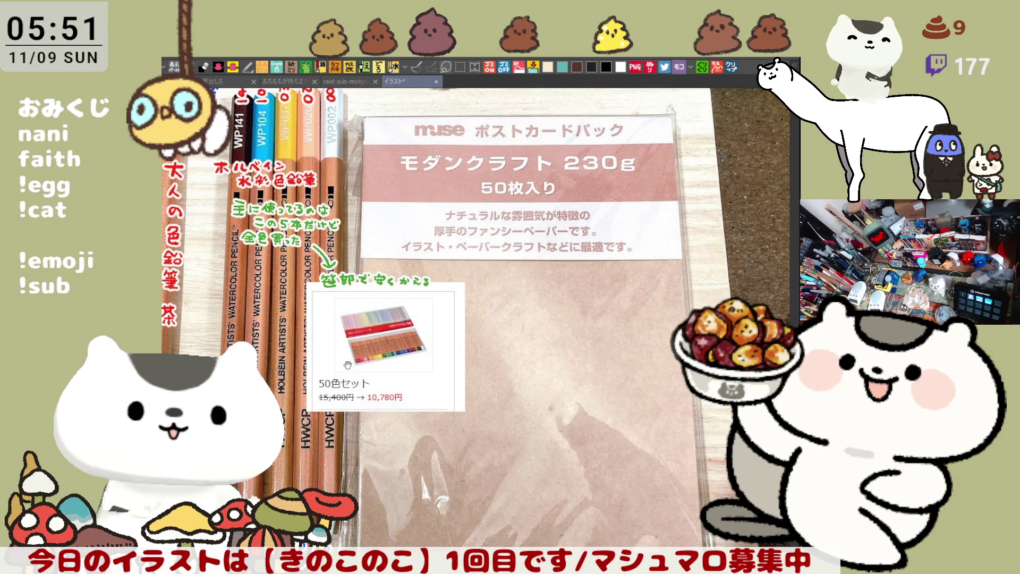
{"action": "left_click_drag", "start_coordinate": [512, 364], "coordinate": [661, 396]}
{"action": "scroll", "coordinate": [420, 286], "scroll_direction": "up", "scroll_amount": 3}
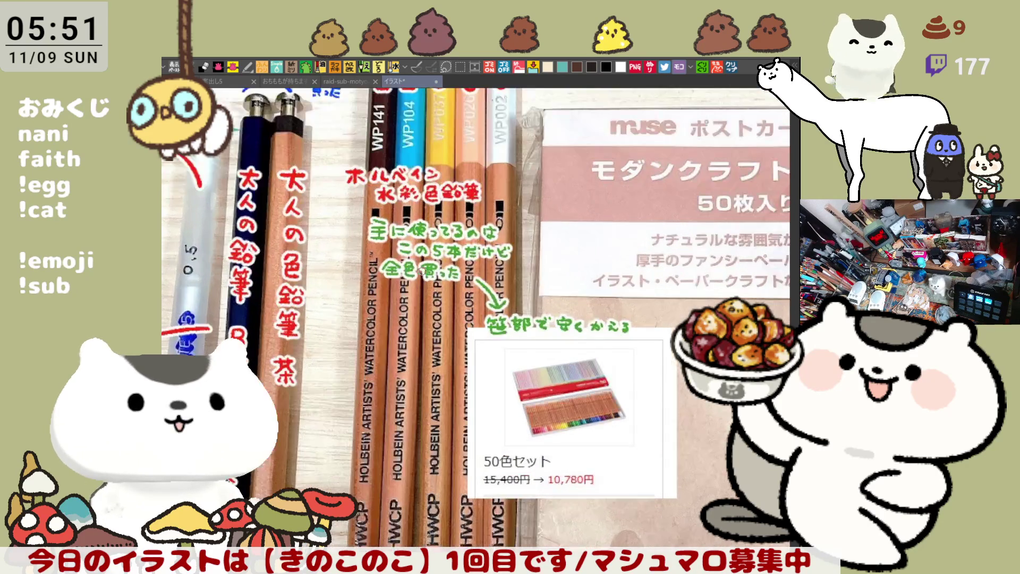
{"action": "left_click_drag", "start_coordinate": [495, 252], "coordinate": [546, 298]}
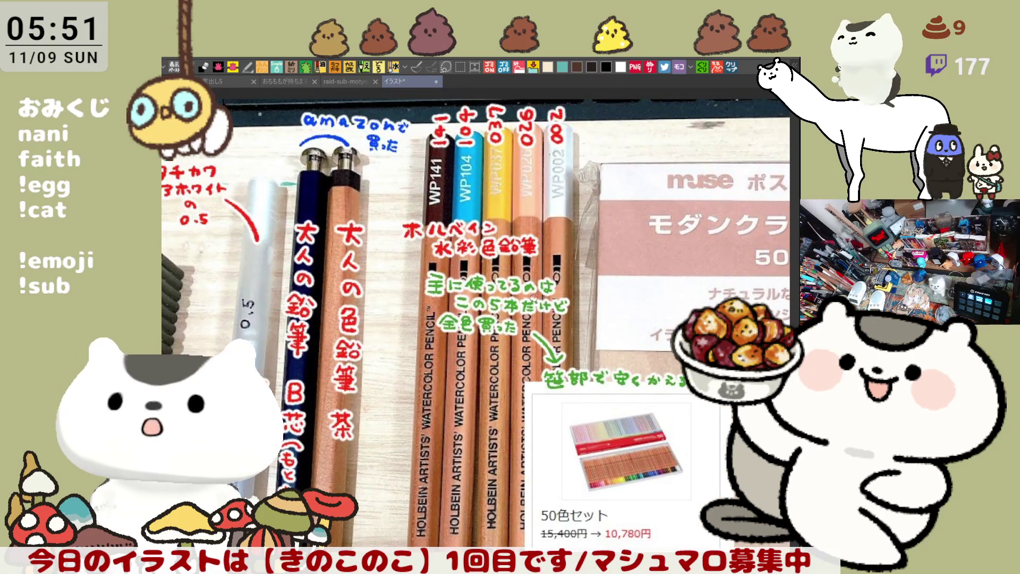
{"action": "left_click_drag", "start_coordinate": [388, 398], "coordinate": [497, 344]}
{"action": "scroll", "coordinate": [471, 362], "scroll_direction": "down", "scroll_amount": 2}
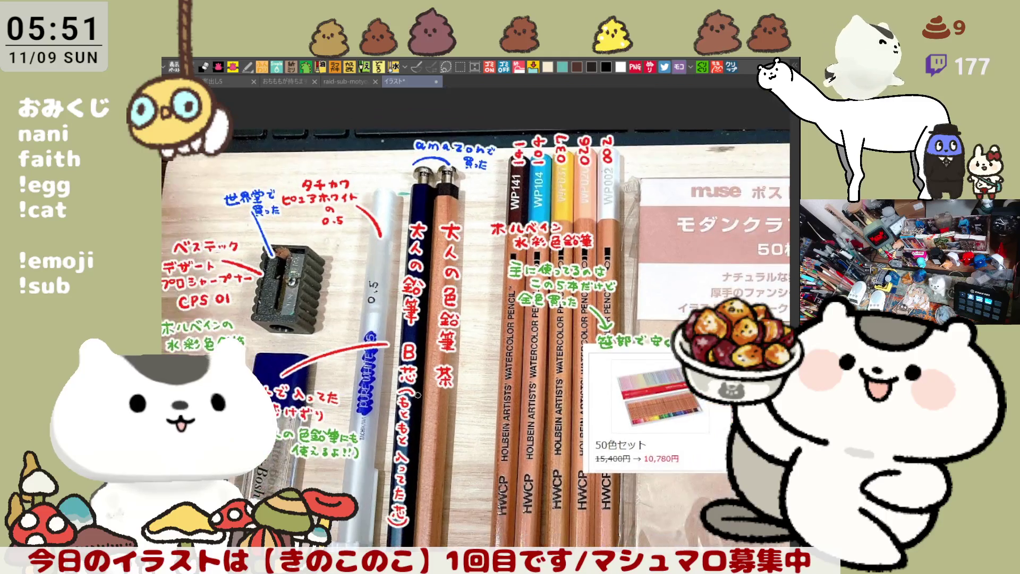
{"action": "left_click_drag", "start_coordinate": [379, 388], "coordinate": [427, 388]}
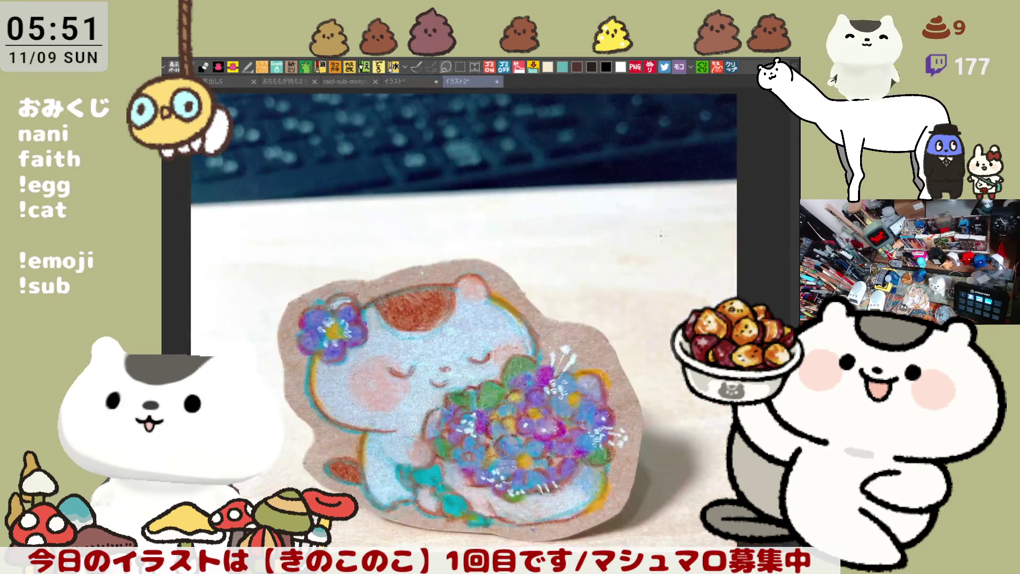
Zoom into the cat's flower bouquet, pan across it, then zoom back out to the whole cat
{"action": "scroll", "coordinate": [529, 365], "scroll_direction": "up", "scroll_amount": 5}
{"action": "scroll", "coordinate": [529, 365], "scroll_direction": "up", "scroll_amount": 3}
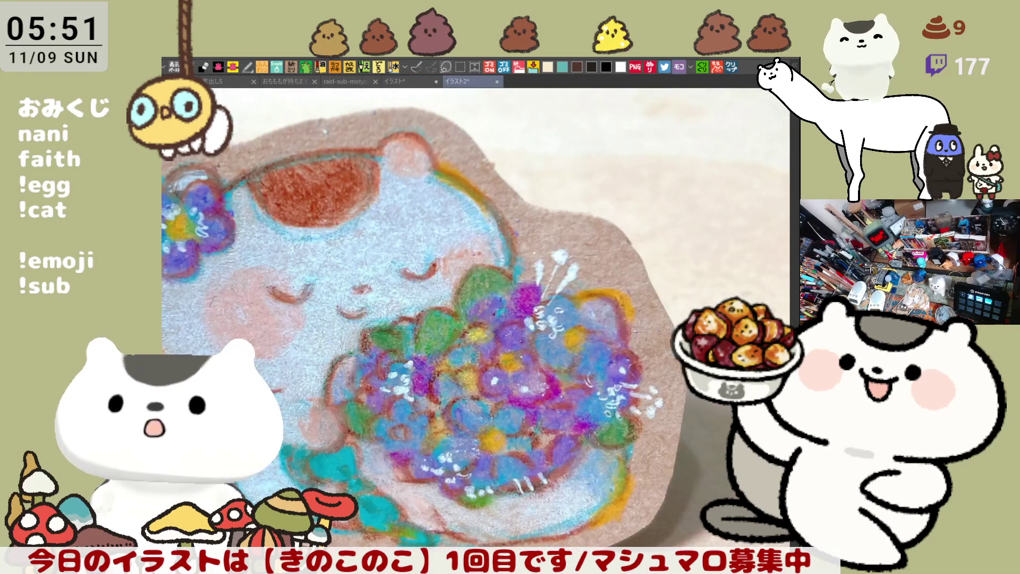
{"action": "scroll", "coordinate": [553, 368], "scroll_direction": "up", "scroll_amount": 4}
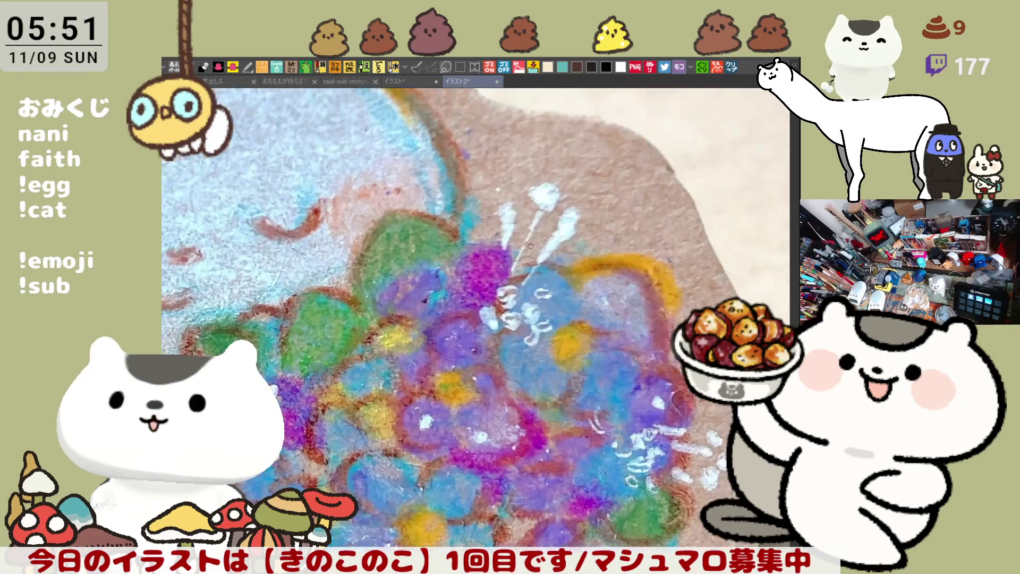
{"action": "left_click_drag", "start_coordinate": [553, 368], "coordinate": [566, 297]}
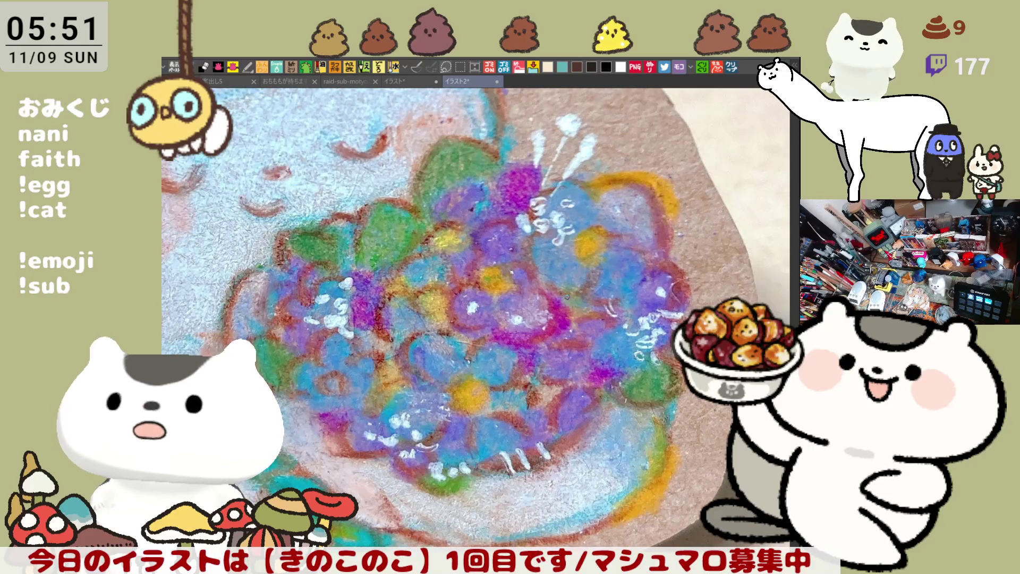
{"action": "scroll", "coordinate": [566, 297], "scroll_direction": "down", "scroll_amount": 6}
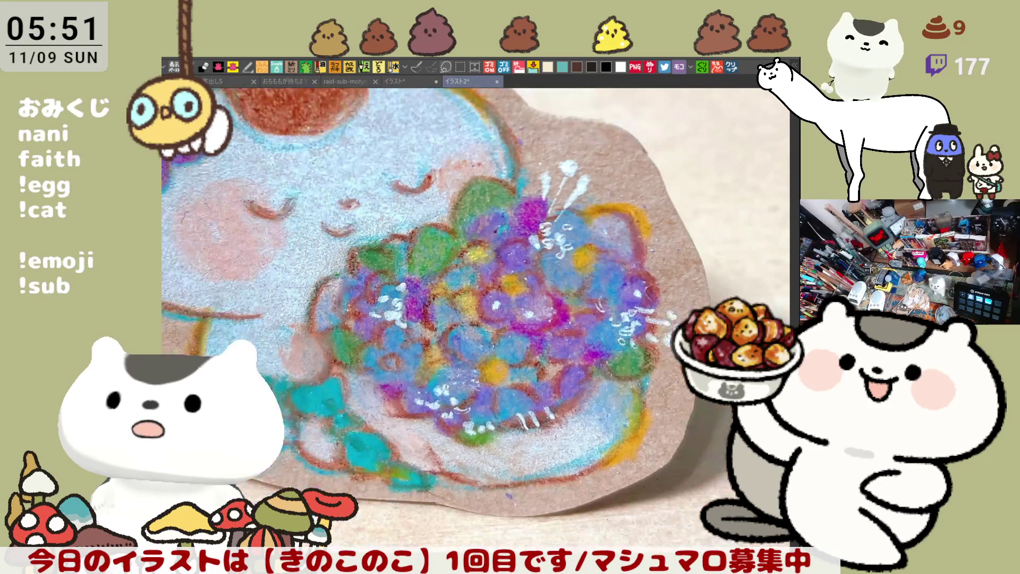
{"action": "scroll", "coordinate": [567, 297], "scroll_direction": "down", "scroll_amount": 2}
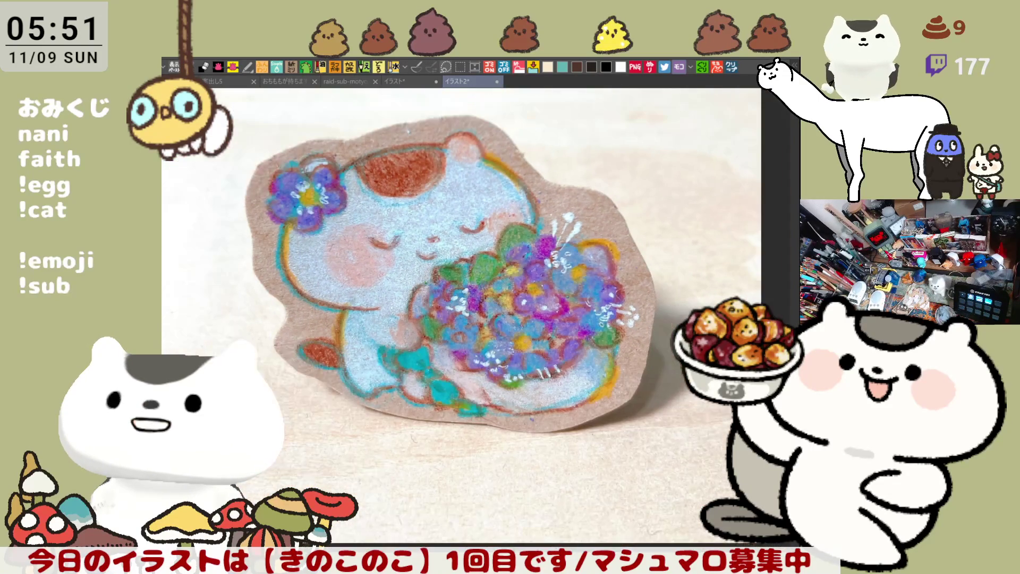
{"action": "scroll", "coordinate": [567, 296], "scroll_direction": "down", "scroll_amount": 2}
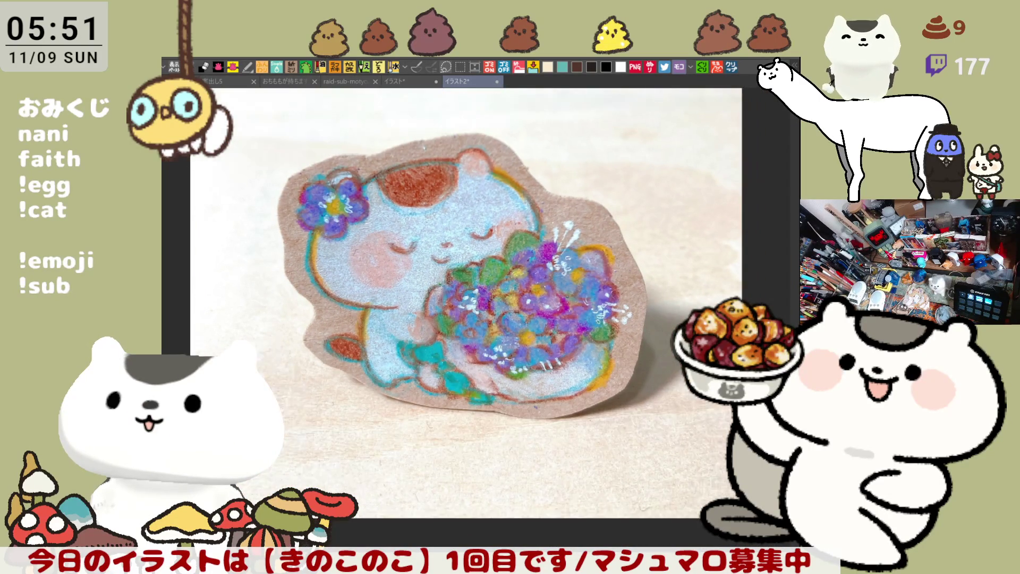
{"action": "scroll", "coordinate": [566, 296], "scroll_direction": "up", "scroll_amount": 2}
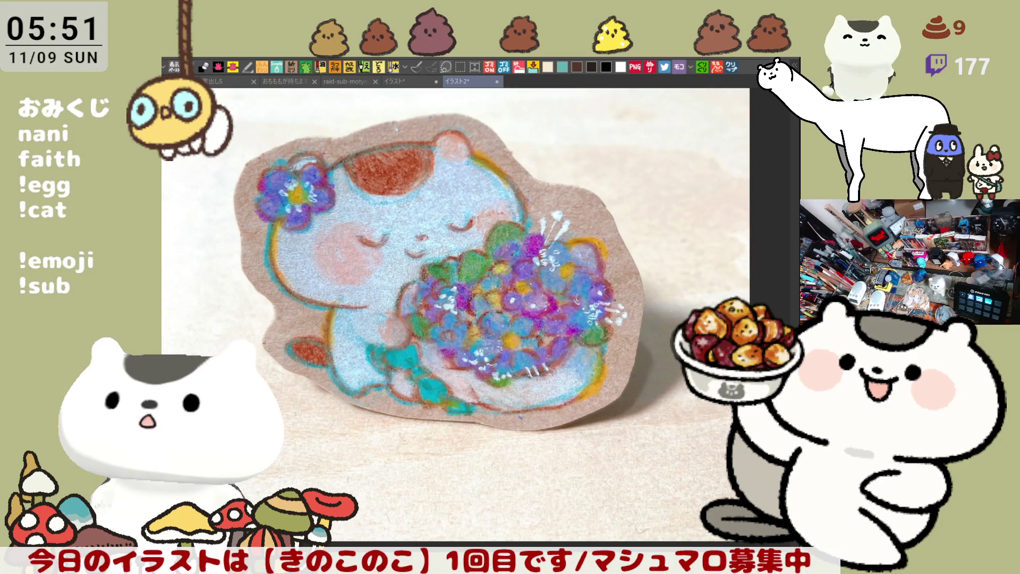
{"action": "scroll", "coordinate": [567, 296], "scroll_direction": "up", "scroll_amount": 2}
{"action": "scroll", "coordinate": [567, 297], "scroll_direction": "up", "scroll_amount": 1}
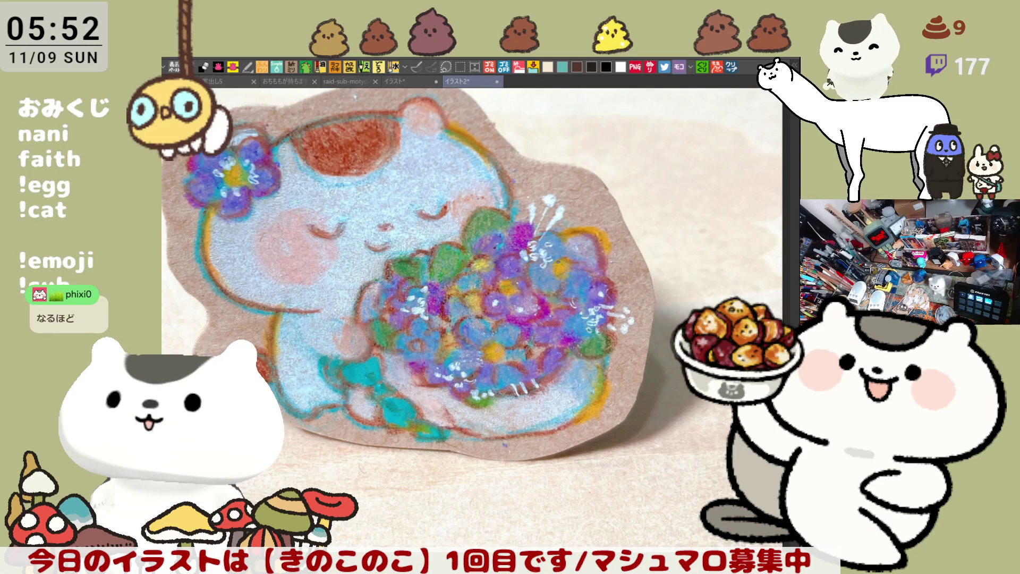
{"action": "scroll", "coordinate": [558, 213], "scroll_direction": "up", "scroll_amount": 1}
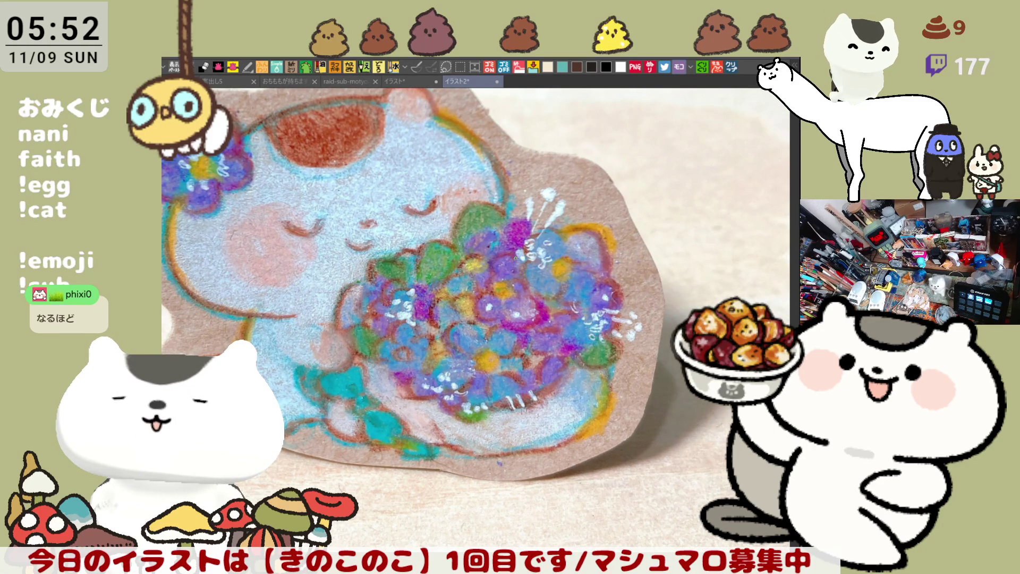
{"action": "scroll", "coordinate": [482, 247], "scroll_direction": "down", "scroll_amount": 5}
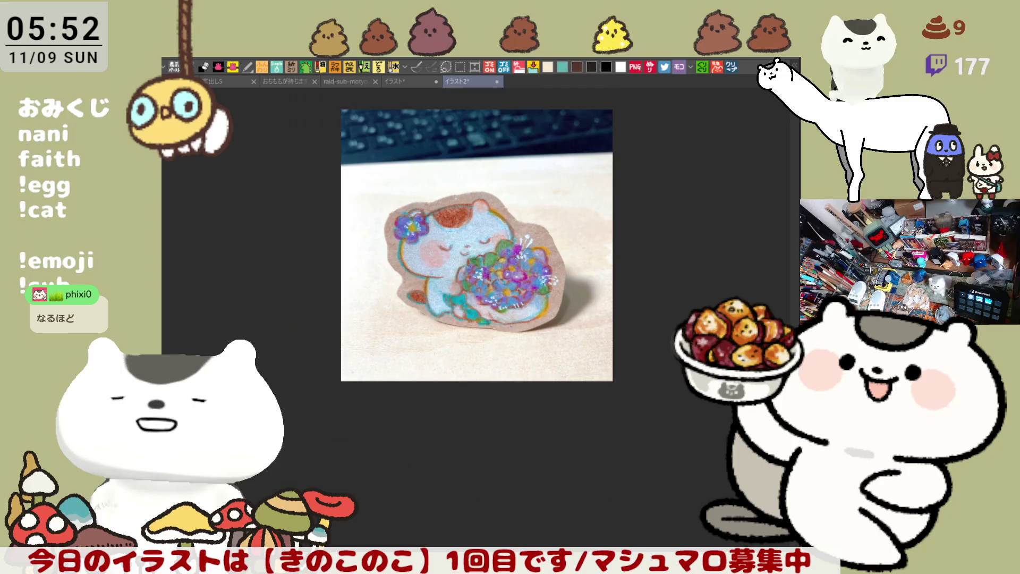
{"action": "scroll", "coordinate": [483, 247], "scroll_direction": "up", "scroll_amount": 3}
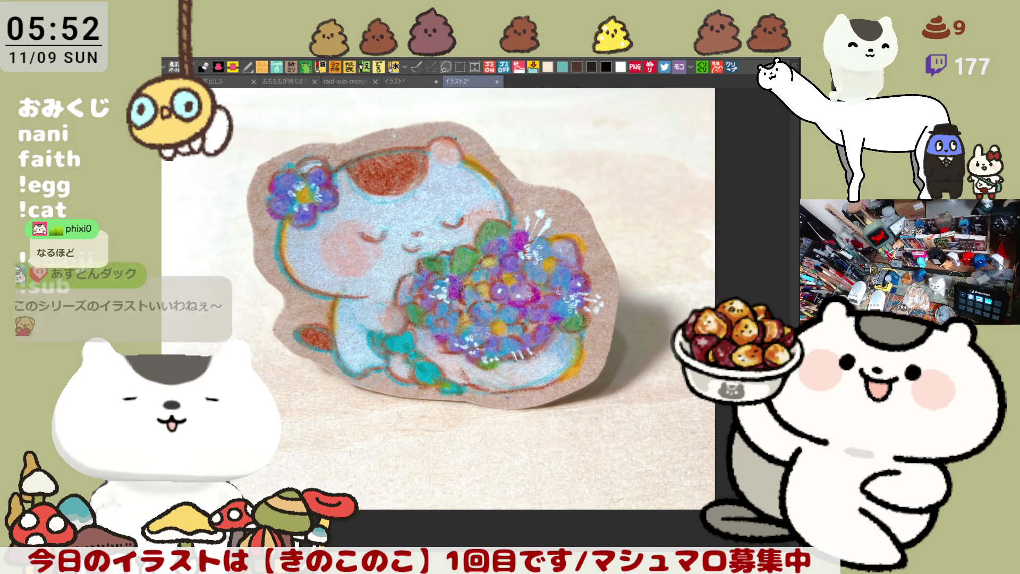
Close the cat illustration photo and bring up the pasted tweet screenshot document
{"action": "left_click", "coordinate": [499, 86]}
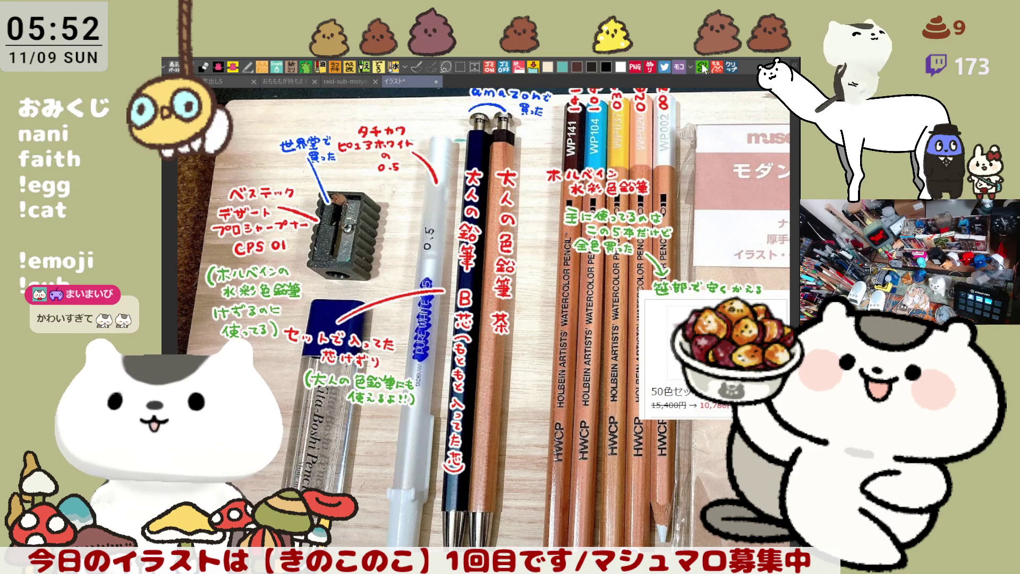
{"action": "left_click", "coordinate": [731, 67]}
Zoom through the tweet reference images until the blue sledding-cat sketch is shown
{"action": "scroll", "coordinate": [470, 294], "scroll_direction": "up", "scroll_amount": 2}
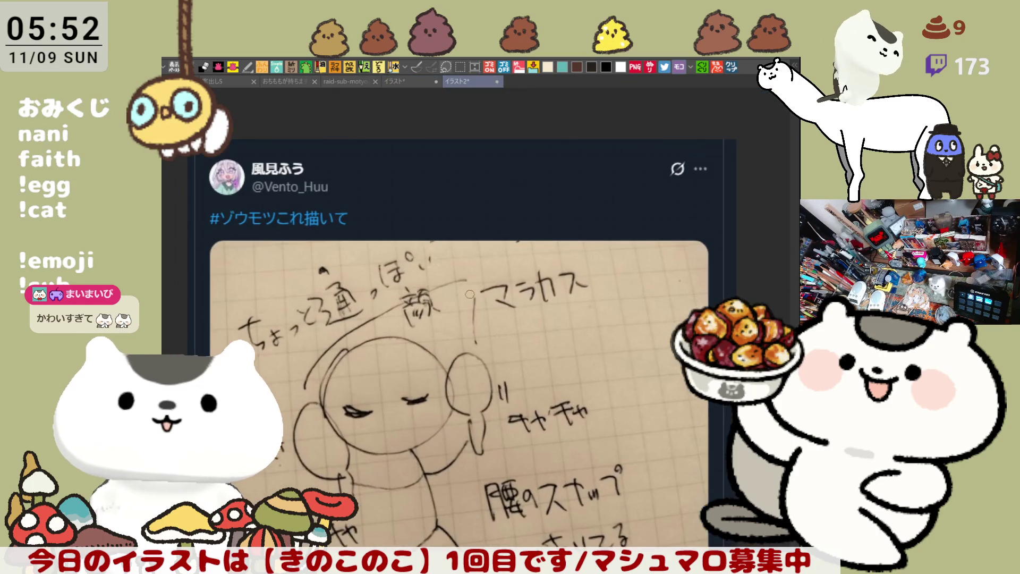
{"action": "scroll", "coordinate": [470, 294], "scroll_direction": "down", "scroll_amount": 2}
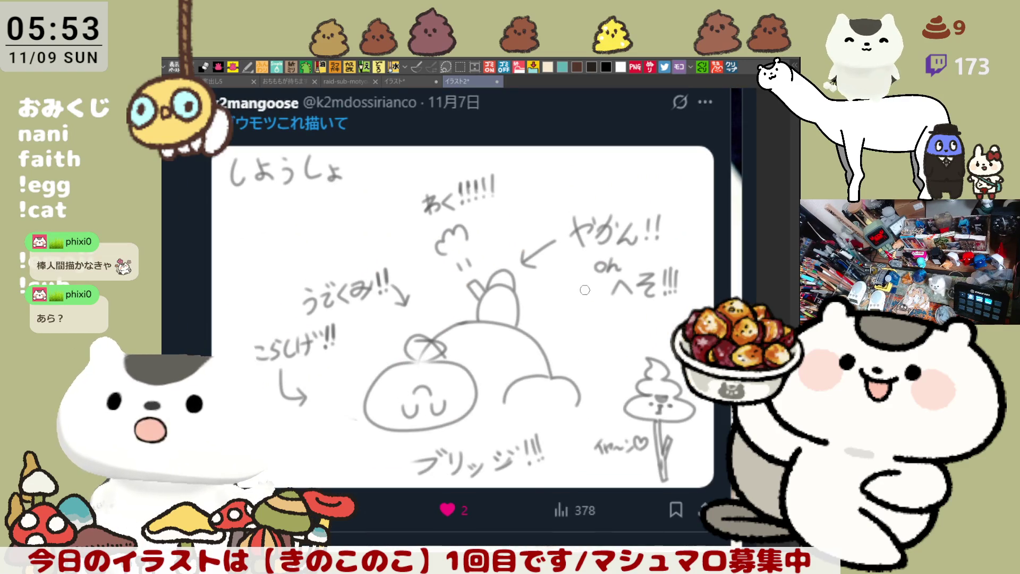
{"action": "scroll", "coordinate": [526, 327], "scroll_direction": "down", "scroll_amount": 3}
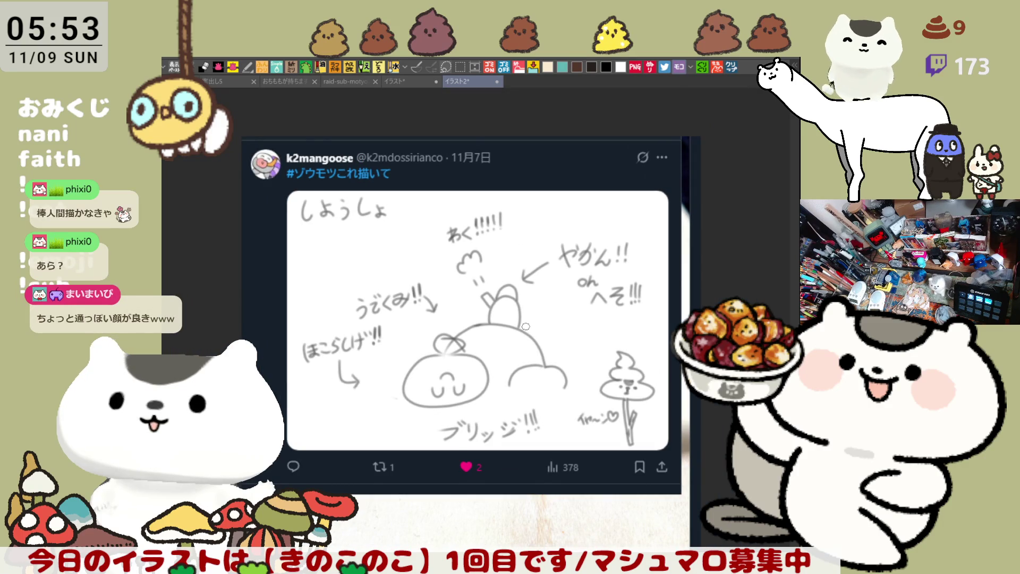
{"action": "scroll", "coordinate": [525, 326], "scroll_direction": "up", "scroll_amount": 3}
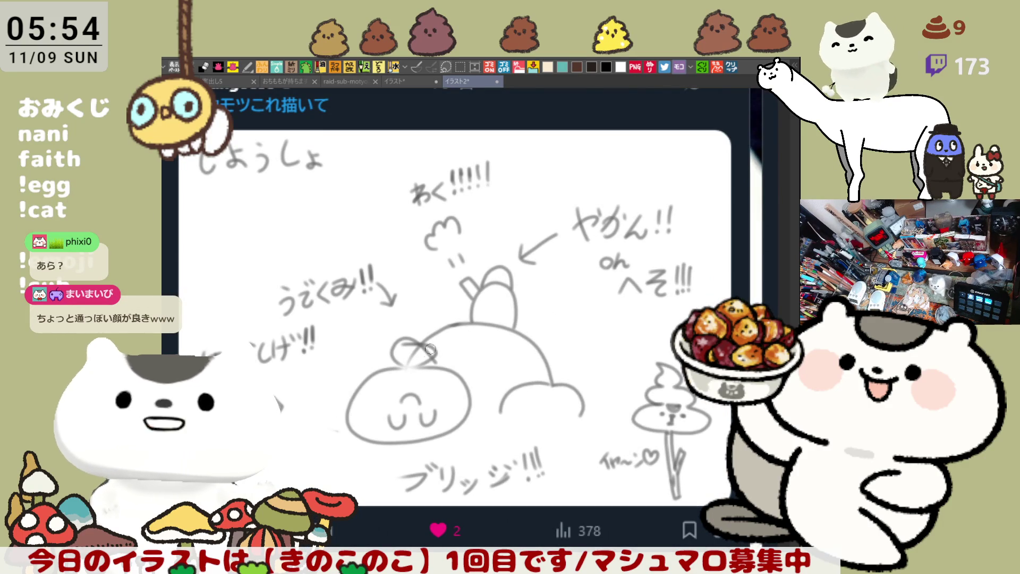
{"action": "scroll", "coordinate": [439, 374], "scroll_direction": "down", "scroll_amount": 1}
{"action": "scroll", "coordinate": [439, 375], "scroll_direction": "down", "scroll_amount": 2}
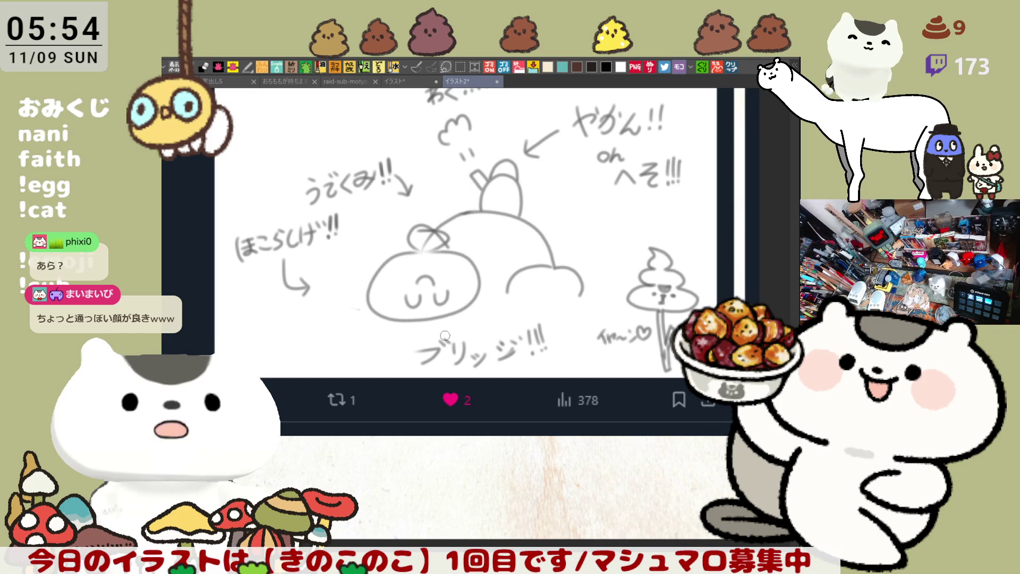
{"action": "scroll", "coordinate": [444, 346], "scroll_direction": "up", "scroll_amount": 3}
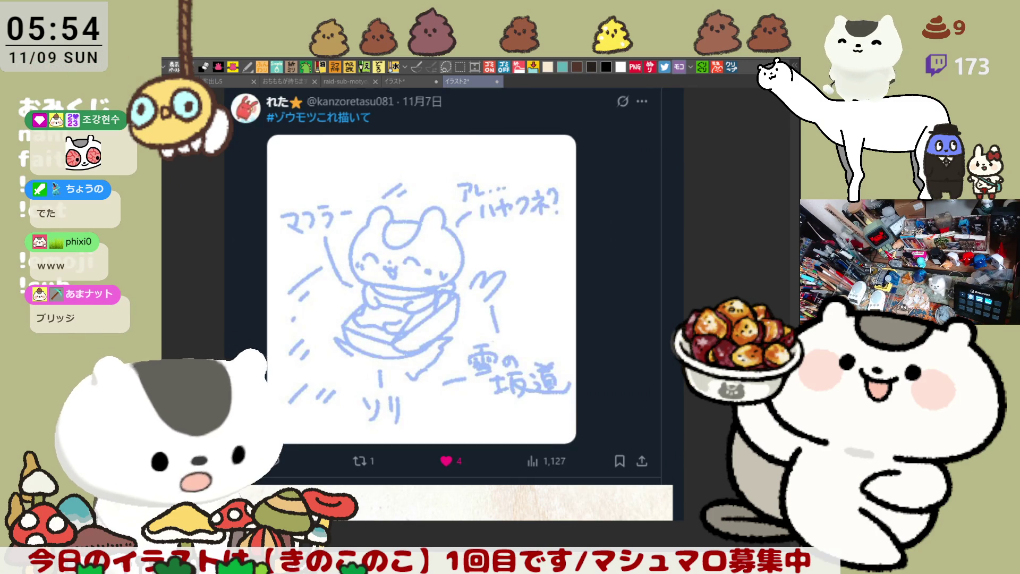
Move the reference view to the line drawing of a crying figure between two tree monsters
{"action": "scroll", "coordinate": [440, 413], "scroll_direction": "up", "scroll_amount": 2}
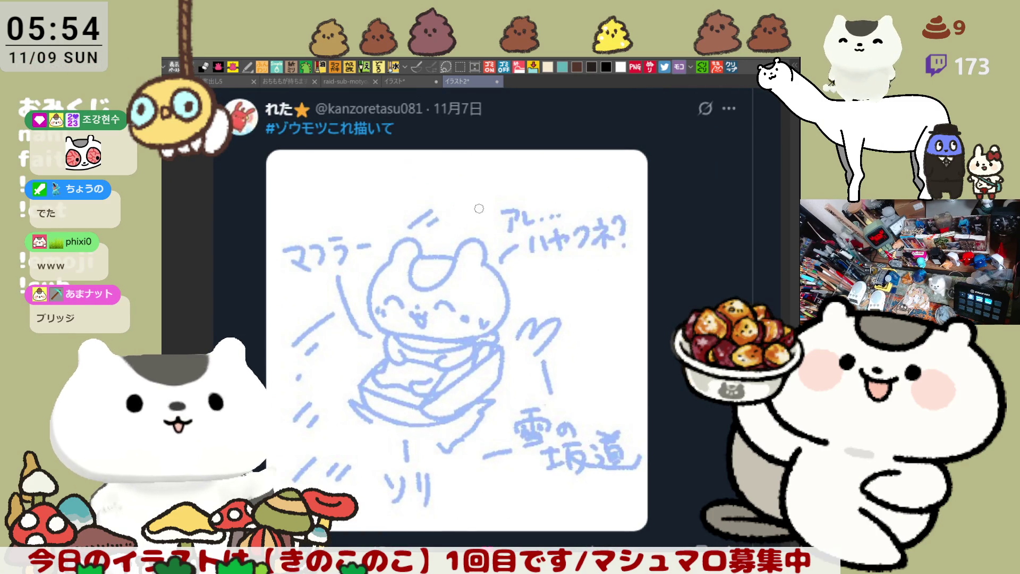
{"action": "scroll", "coordinate": [487, 308], "scroll_direction": "down", "scroll_amount": 2}
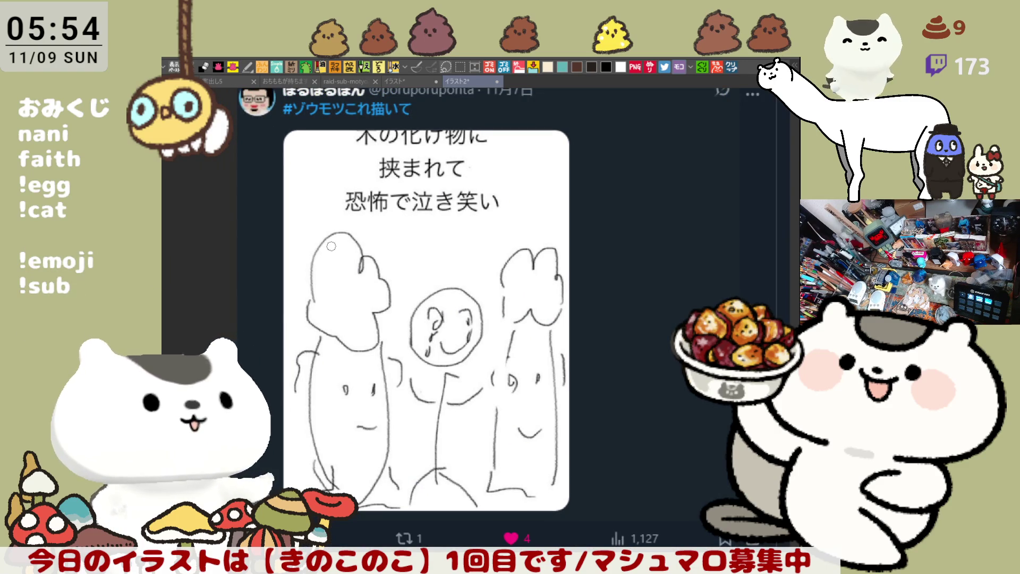
Close the イラスト2 tweet reference document to return to the pencils photo
{"action": "scroll", "coordinate": [331, 246], "scroll_direction": "up", "scroll_amount": 1}
{"action": "scroll", "coordinate": [332, 246], "scroll_direction": "down", "scroll_amount": 2}
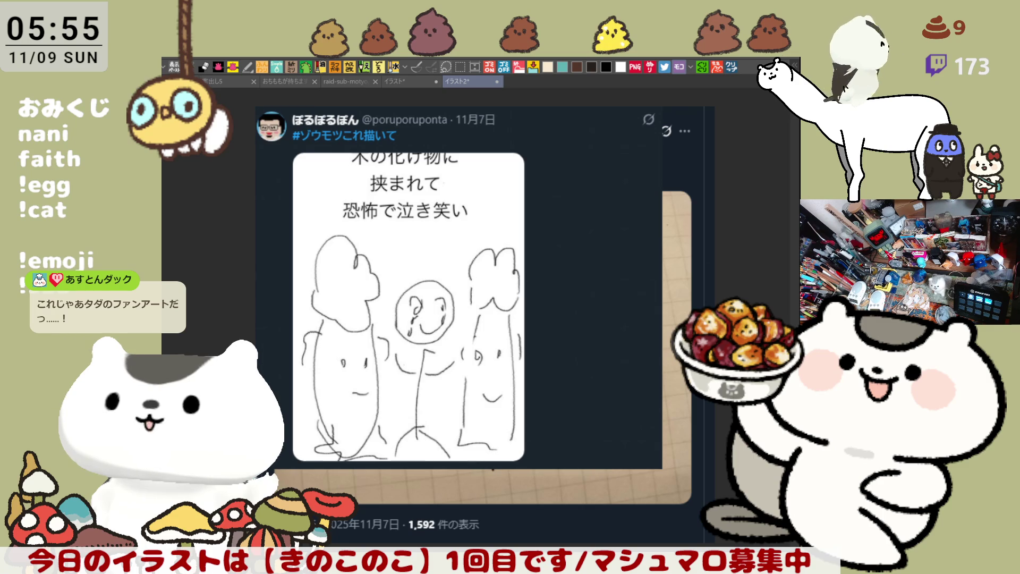
{"action": "left_click", "coordinate": [497, 81]}
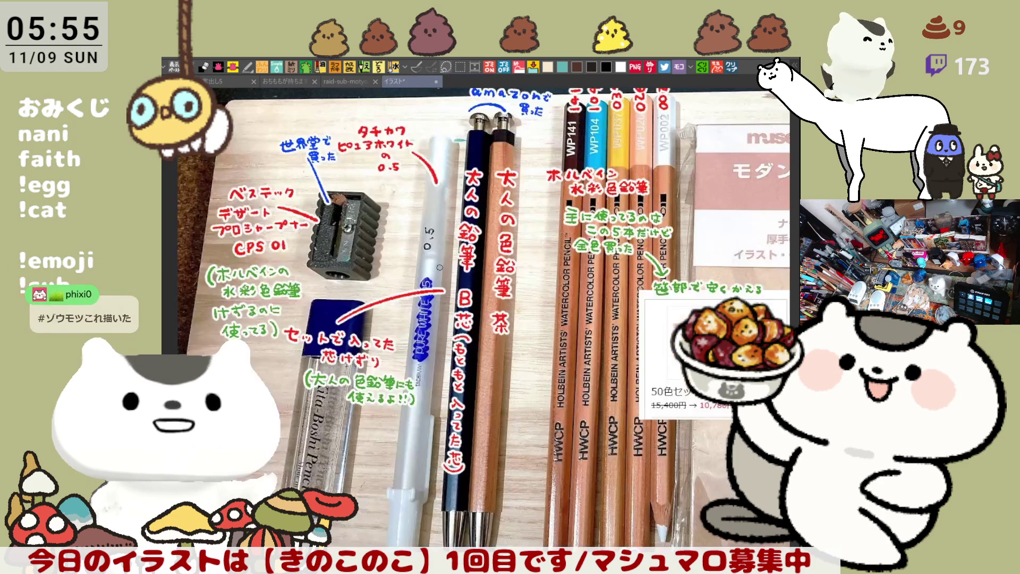
Close the pencils photo document to return to the mushroom character canvas
{"action": "scroll", "coordinate": [452, 260], "scroll_direction": "down", "scroll_amount": 2}
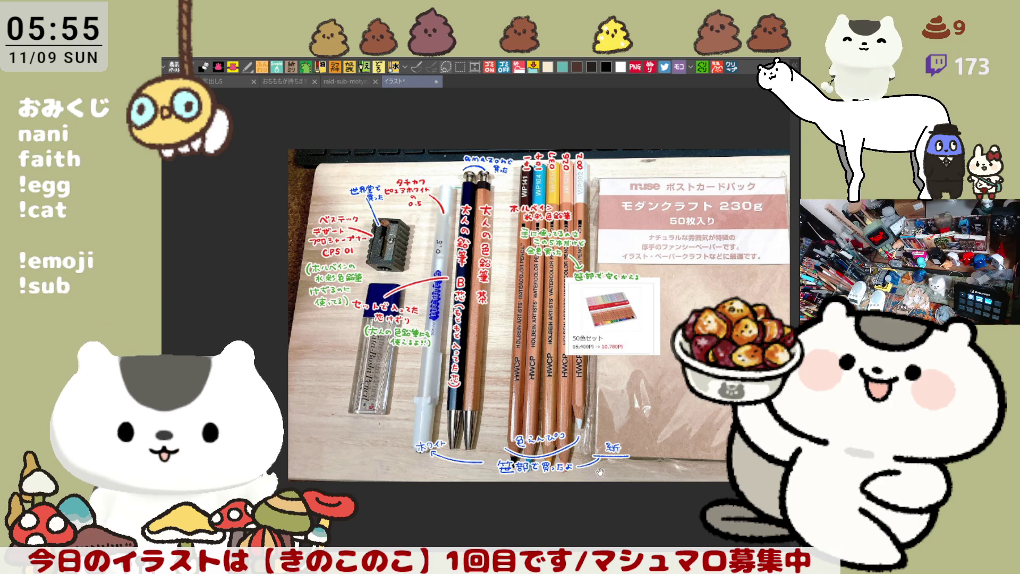
{"action": "left_click_drag", "start_coordinate": [618, 493], "coordinate": [528, 487]}
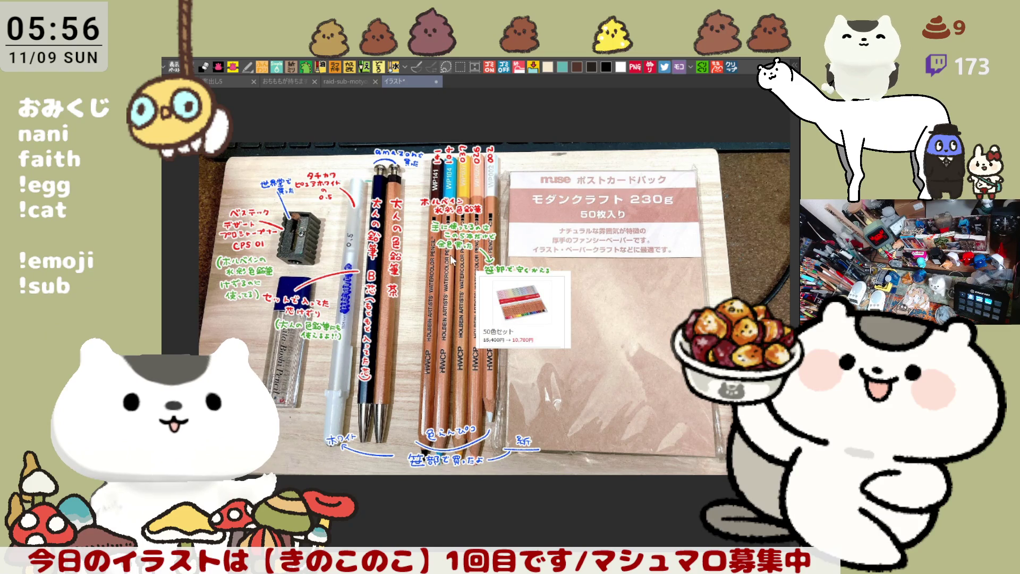
{"action": "left_click", "coordinate": [436, 81]}
Pan the mushroom canvas and draw a brown vertical stroke below the left wing
{"action": "mouse_move", "coordinate": [500, 295]}
{"action": "left_mouse_down"}
{"action": "mouse_move", "coordinate": [506, 392]}
{"action": "mouse_move", "coordinate": [491, 404]}
{"action": "left_mouse_up"}
{"action": "left_click_drag", "start_coordinate": [313, 351], "coordinate": [321, 450]}
{"action": "key", "text": "ctrl+z"}
{"action": "left_click_drag", "start_coordinate": [311, 354], "coordinate": [322, 467]}
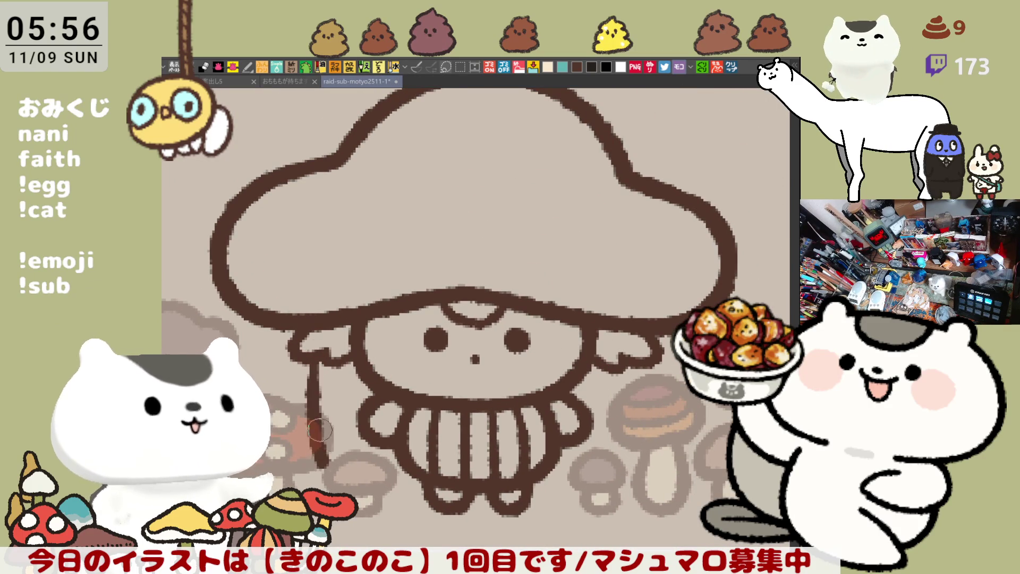
Undo the brown strokes below the left wing, panning up to show the サニア label
{"action": "key", "text": "ctrl+z"}
{"action": "mouse_move", "coordinate": [312, 343]}
{"action": "left_mouse_down"}
{"action": "mouse_move", "coordinate": [322, 467]}
{"action": "mouse_move", "coordinate": [340, 333]}
{"action": "left_mouse_up"}
{"action": "key", "text": "ctrl+z"}
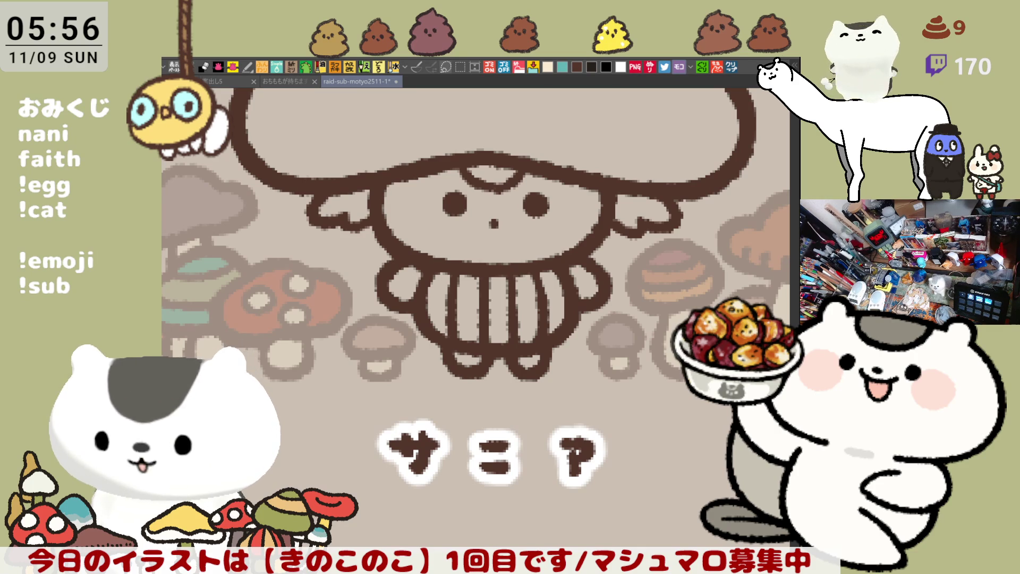
{"action": "left_click_drag", "start_coordinate": [333, 235], "coordinate": [336, 309]}
{"action": "key", "text": "ctrl+z"}
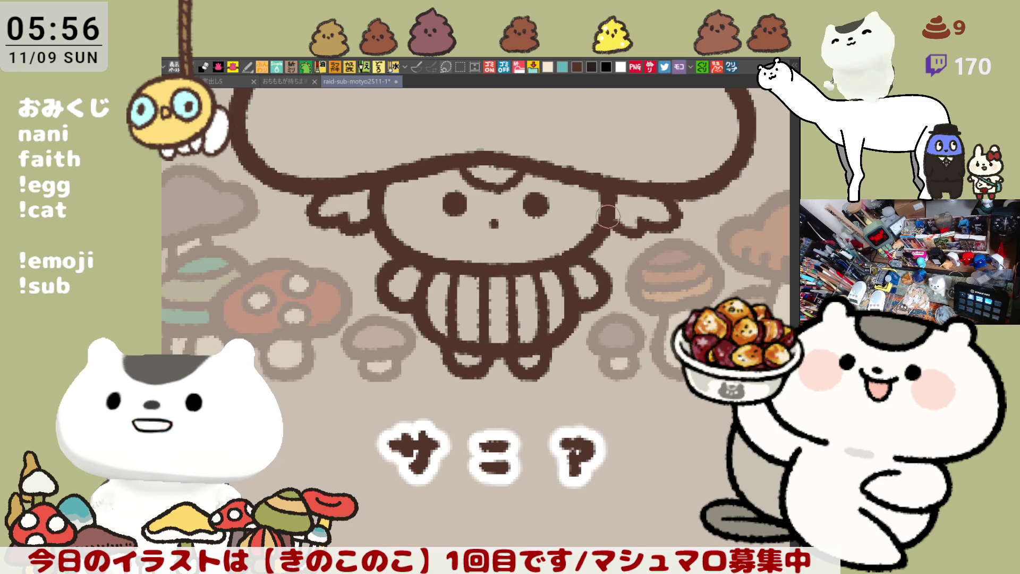
Draw a long brown arm hanging from the left wing, retrying until it ends in a curl
{"action": "left_click_drag", "start_coordinate": [632, 312], "coordinate": [535, 274]}
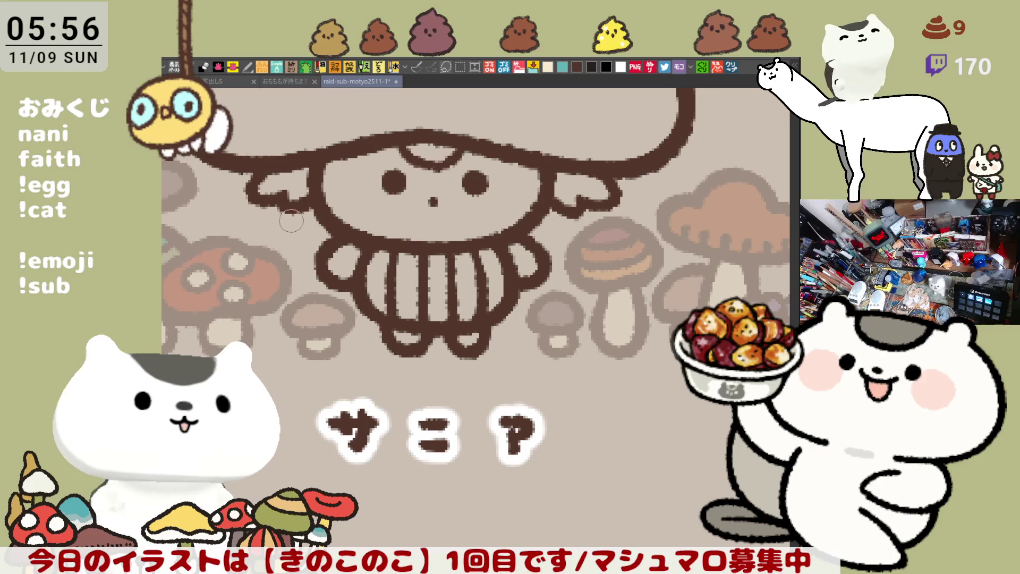
{"action": "left_click_drag", "start_coordinate": [272, 194], "coordinate": [265, 290]}
{"action": "key", "text": "ctrl+z"}
{"action": "left_click_drag", "start_coordinate": [271, 194], "coordinate": [267, 314]}
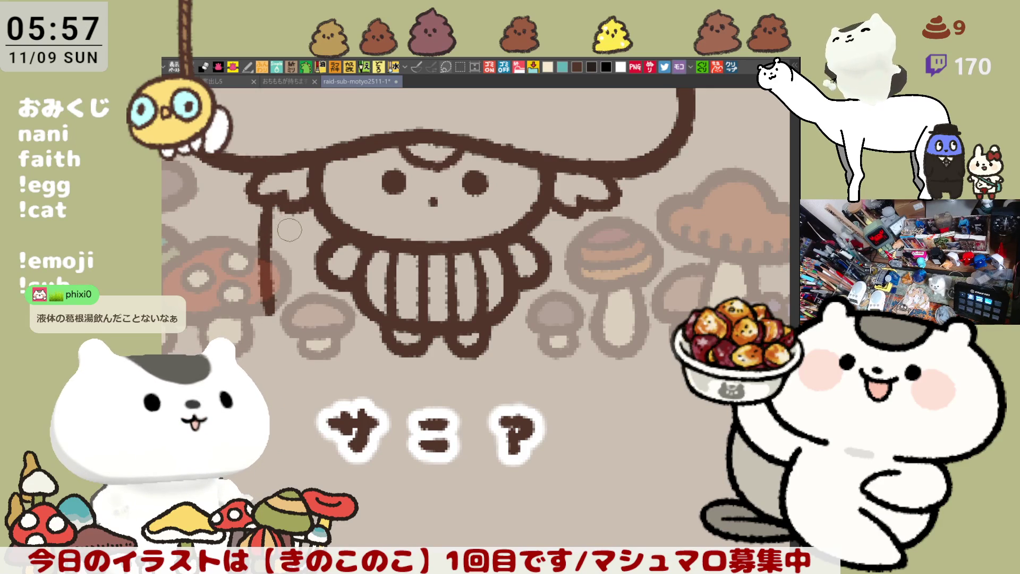
{"action": "key", "text": "ctrl+z"}
{"action": "left_click_drag", "start_coordinate": [269, 193], "coordinate": [268, 313]}
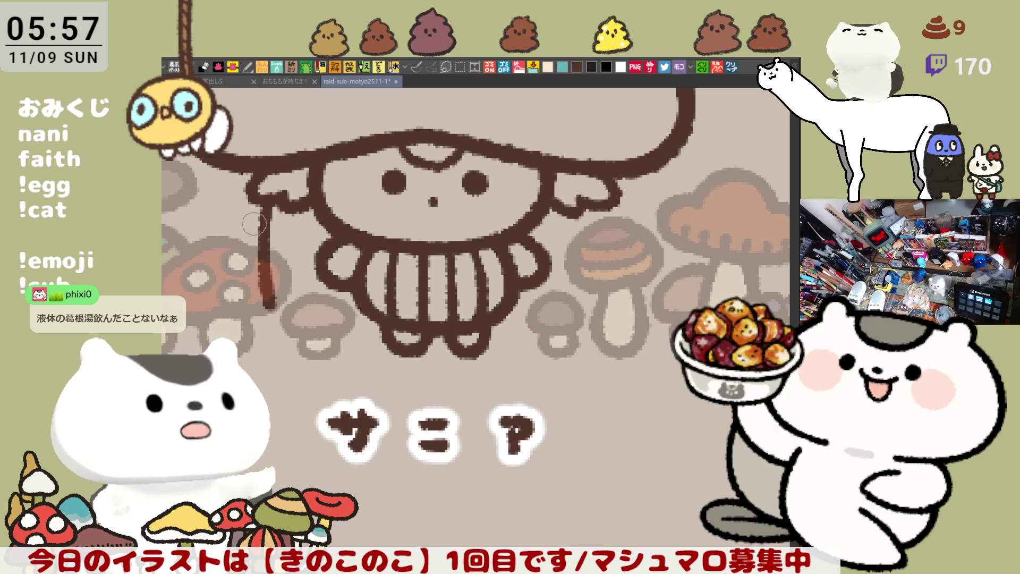
{"action": "key", "text": "ctrl+z"}
{"action": "left_click_drag", "start_coordinate": [293, 342], "coordinate": [314, 334]}
{"action": "key", "text": "ctrl+z"}
{"action": "mouse_move", "coordinate": [254, 194]}
{"action": "left_mouse_down"}
{"action": "mouse_move", "coordinate": [272, 305]}
{"action": "mouse_move", "coordinate": [319, 325]}
{"action": "left_mouse_up"}
{"action": "key", "text": "ctrl+z"}
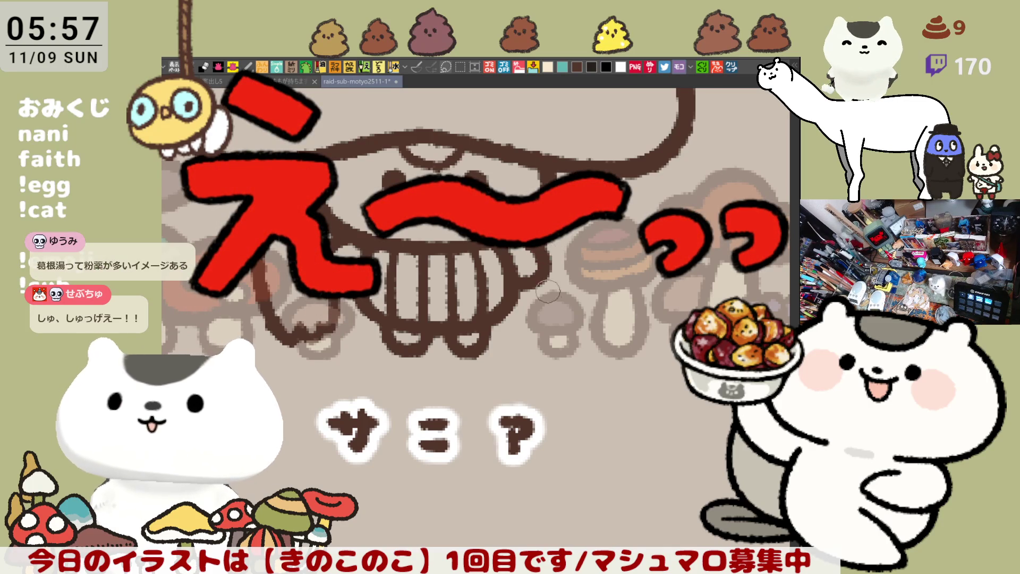
Draw the right arm down from the right wing with a curled lower end
{"action": "key", "text": "ctrl+z"}
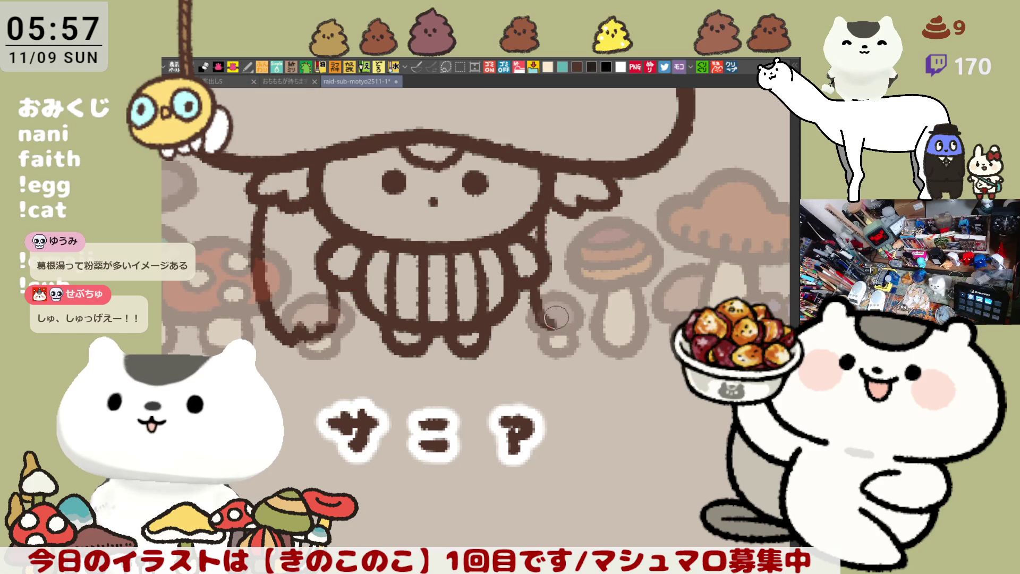
{"action": "mouse_move", "coordinate": [537, 287]}
{"action": "left_mouse_down"}
{"action": "mouse_move", "coordinate": [556, 327]}
{"action": "mouse_move", "coordinate": [584, 314]}
{"action": "left_mouse_up"}
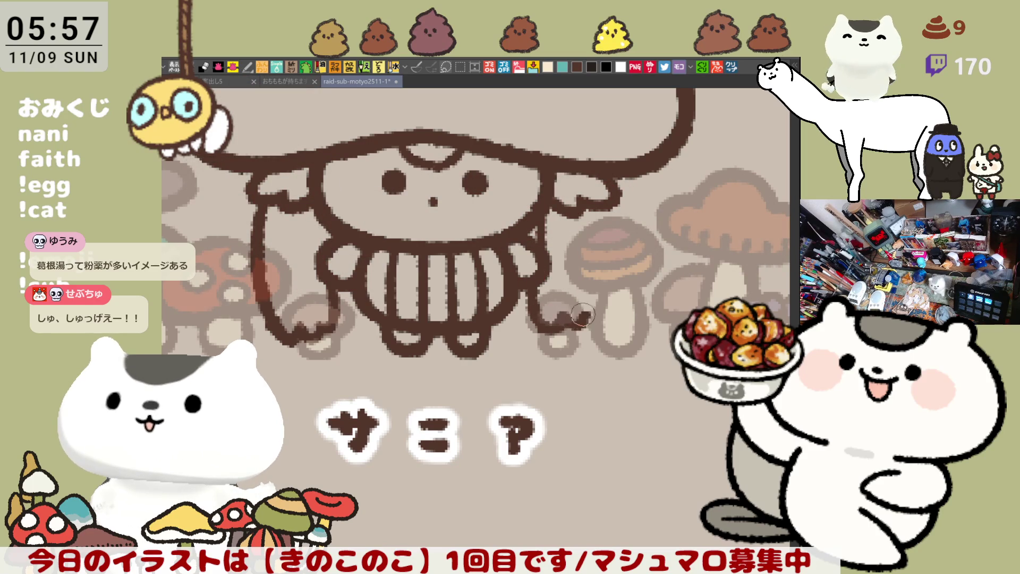
{"action": "left_click_drag", "start_coordinate": [609, 213], "coordinate": [593, 322]}
{"action": "key", "text": "ctrl+z"}
{"action": "mouse_move", "coordinate": [603, 210]}
{"action": "left_mouse_down"}
{"action": "mouse_move", "coordinate": [610, 300]}
{"action": "mouse_move", "coordinate": [582, 313]}
{"action": "left_mouse_up"}
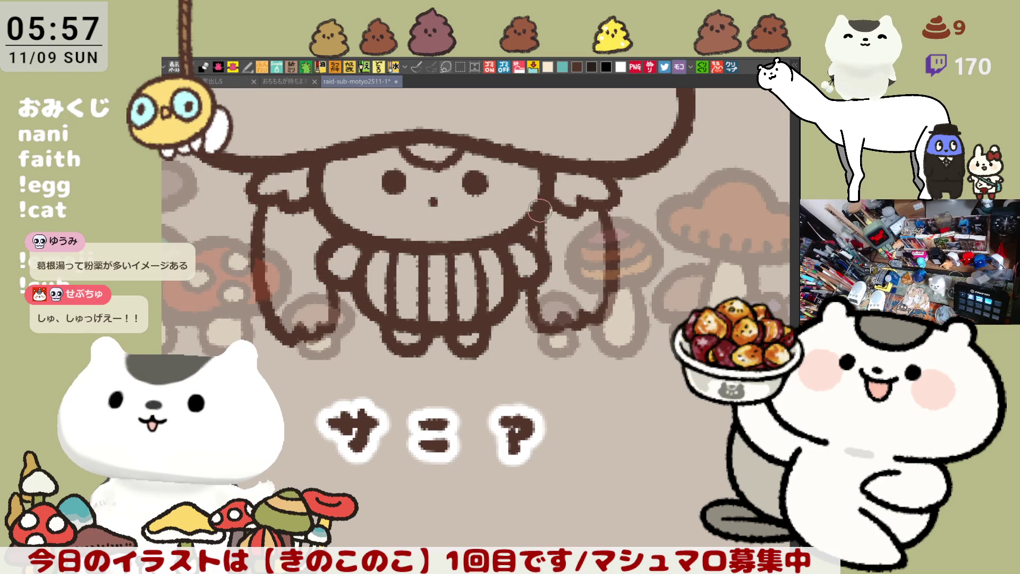